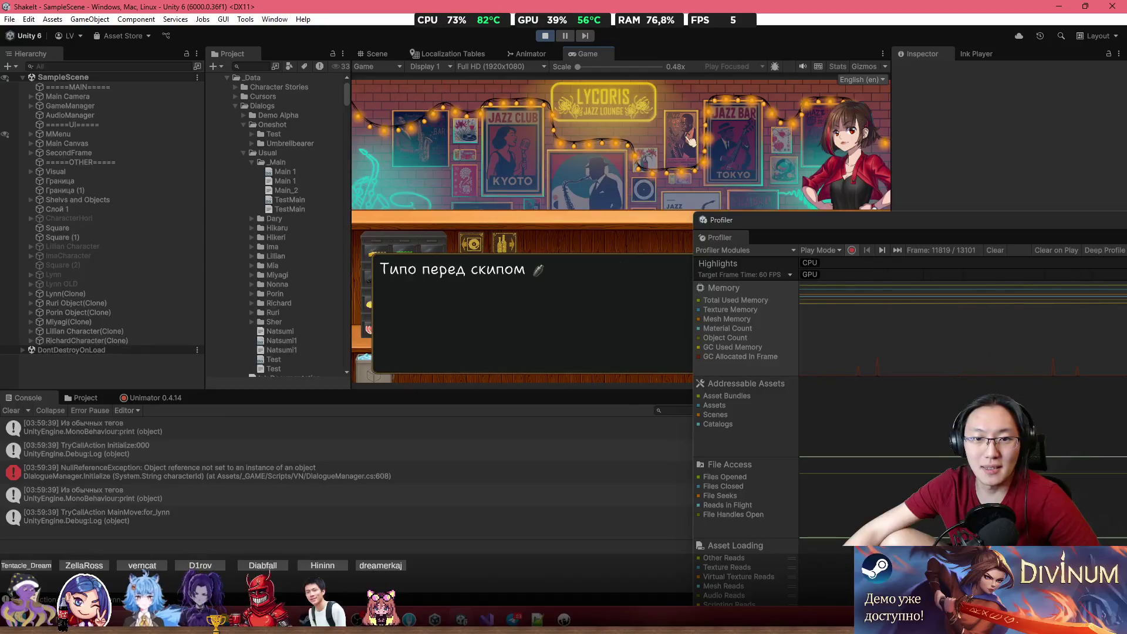
- Advance the Game view dialogue past Lillian until the characters leave and a fallback line shows
{"action": "left_click", "coordinate": [691, 141]}
{"action": "left_click", "coordinate": [691, 141]}
{"action": "left_click", "coordinate": [691, 140]}
{"action": "left_click", "coordinate": [692, 140]}
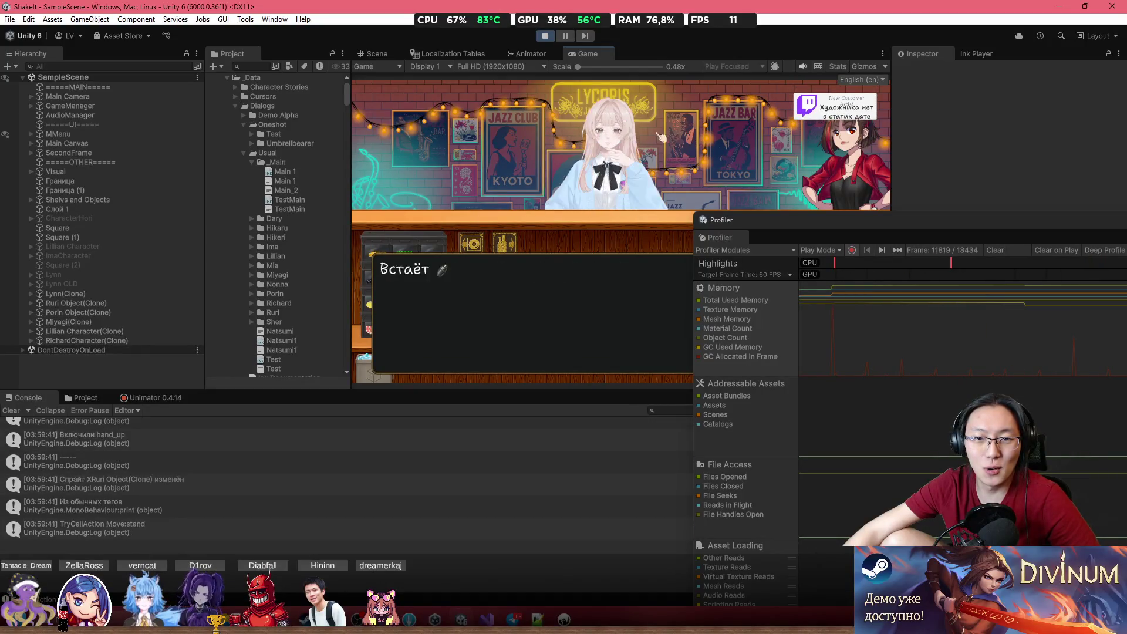
{"action": "left_click", "coordinate": [663, 138]}
{"action": "left_click", "coordinate": [628, 133]}
{"action": "left_click", "coordinate": [597, 128]}
{"action": "left_click", "coordinate": [598, 128]}
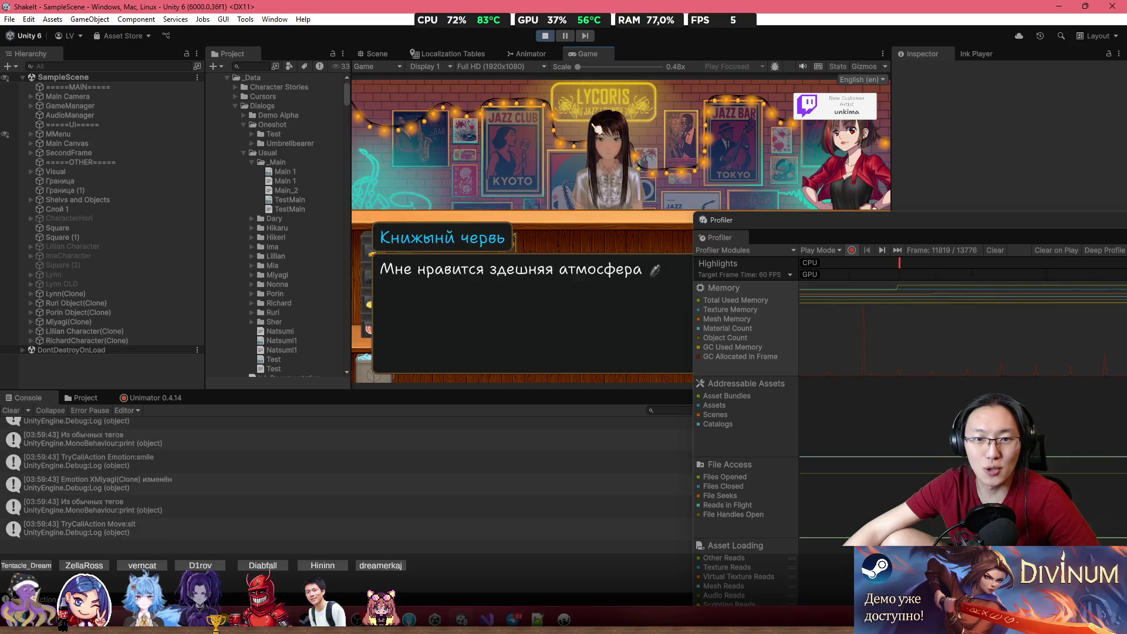
{"action": "left_click", "coordinate": [598, 127]}
{"action": "left_click", "coordinate": [597, 128]}
{"action": "left_click", "coordinate": [597, 128]}
{"action": "left_click", "coordinate": [597, 128]}
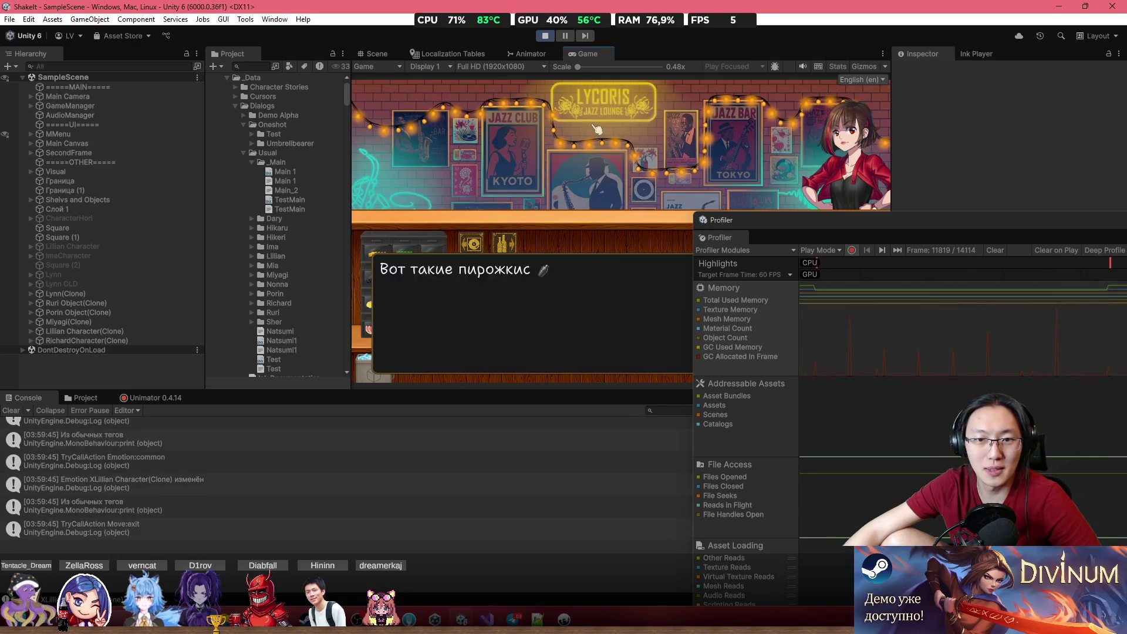
{"action": "left_click", "coordinate": [598, 128]}
{"action": "left_click", "coordinate": [598, 128]}
{"action": "left_click", "coordinate": [597, 128]}
{"action": "left_click", "coordinate": [597, 128]}
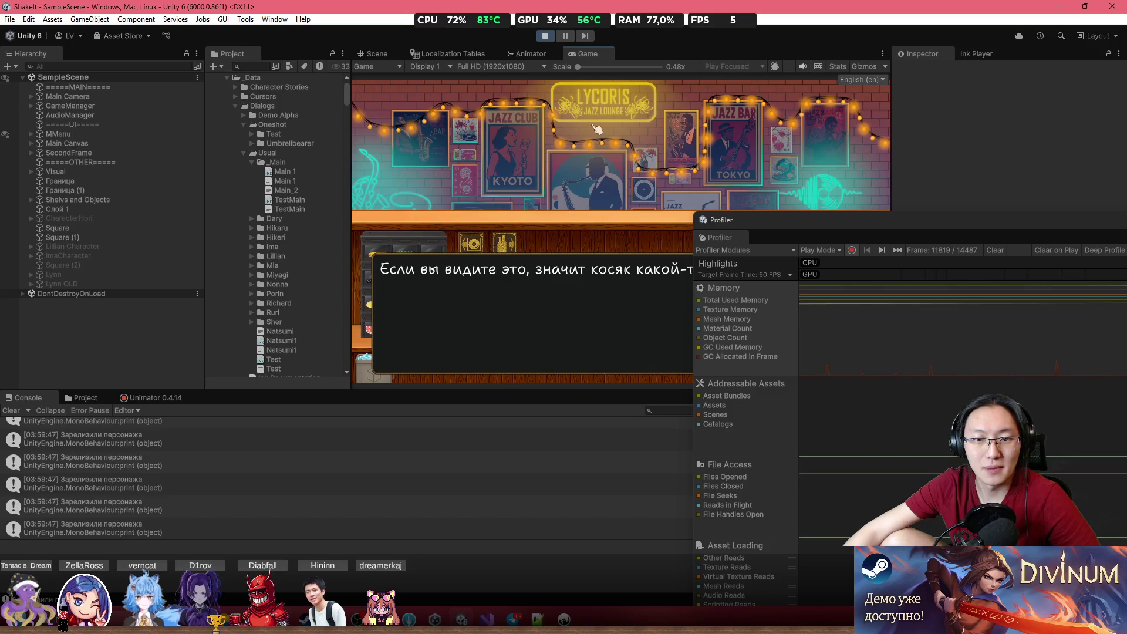
- Pause on a Memory chart frame in the Profiler, then select a later frame
{"action": "mouse_move", "coordinate": [910, 262]}
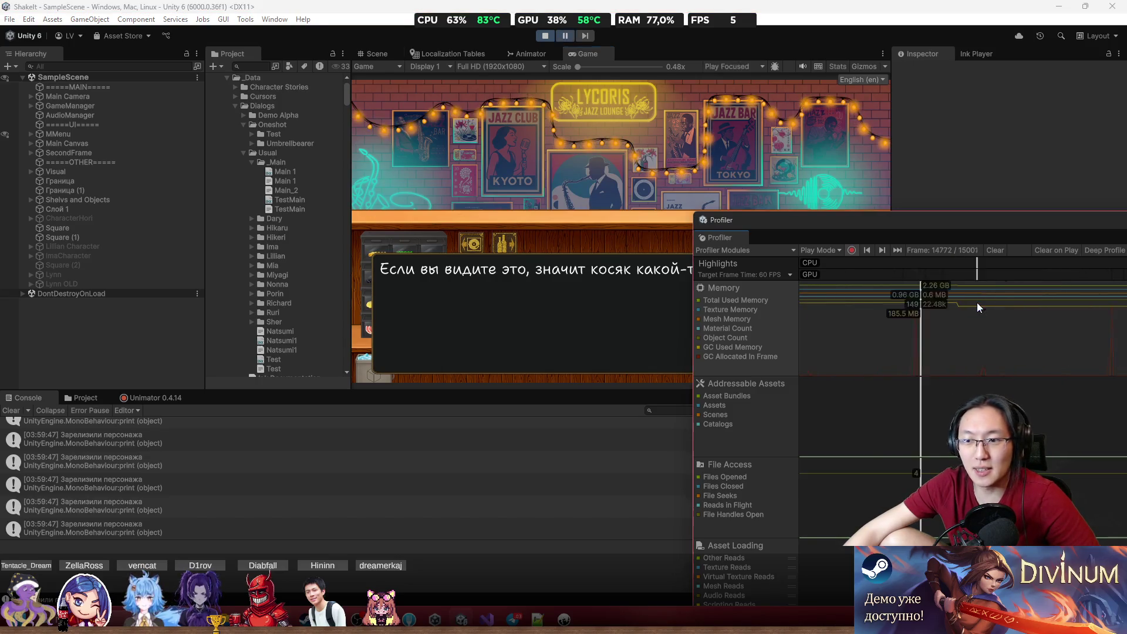
{"action": "left_click", "coordinate": [977, 302]}
{"action": "left_click", "coordinate": [1015, 307]}
- Move the floating Profiler window up and left over the Scene and resume the game
{"action": "mouse_move", "coordinate": [944, 225]}
{"action": "left_mouse_down"}
{"action": "mouse_move", "coordinate": [944, 188]}
{"action": "mouse_move", "coordinate": [701, 111]}
{"action": "left_mouse_up"}
{"action": "mouse_move", "coordinate": [773, 159]}
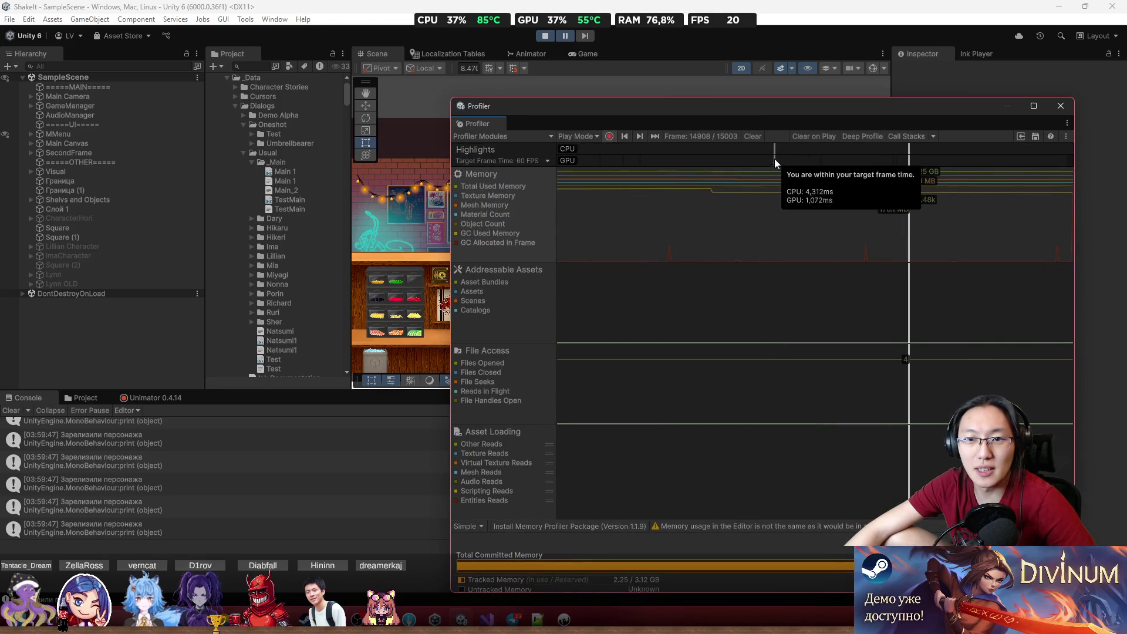
{"action": "left_click", "coordinate": [557, 41]}
{"action": "left_click", "coordinate": [562, 38]}
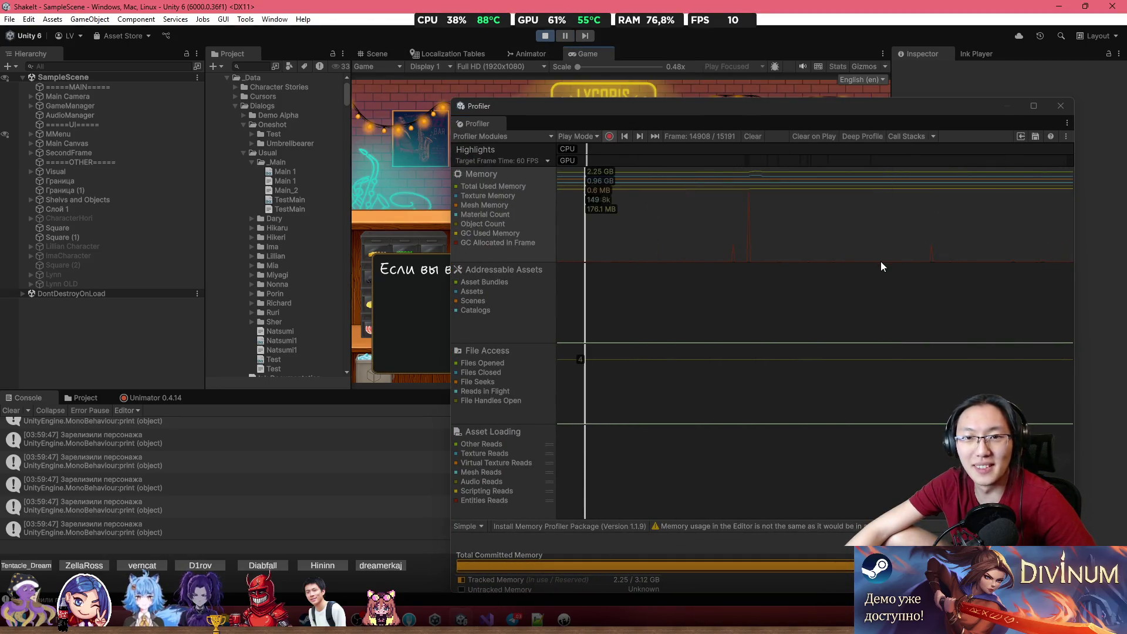
- Inspect two frames in the Memory chart, then bring up the Profiler Modules list
{"action": "left_click", "coordinate": [851, 216]}
{"action": "left_click", "coordinate": [951, 223]}
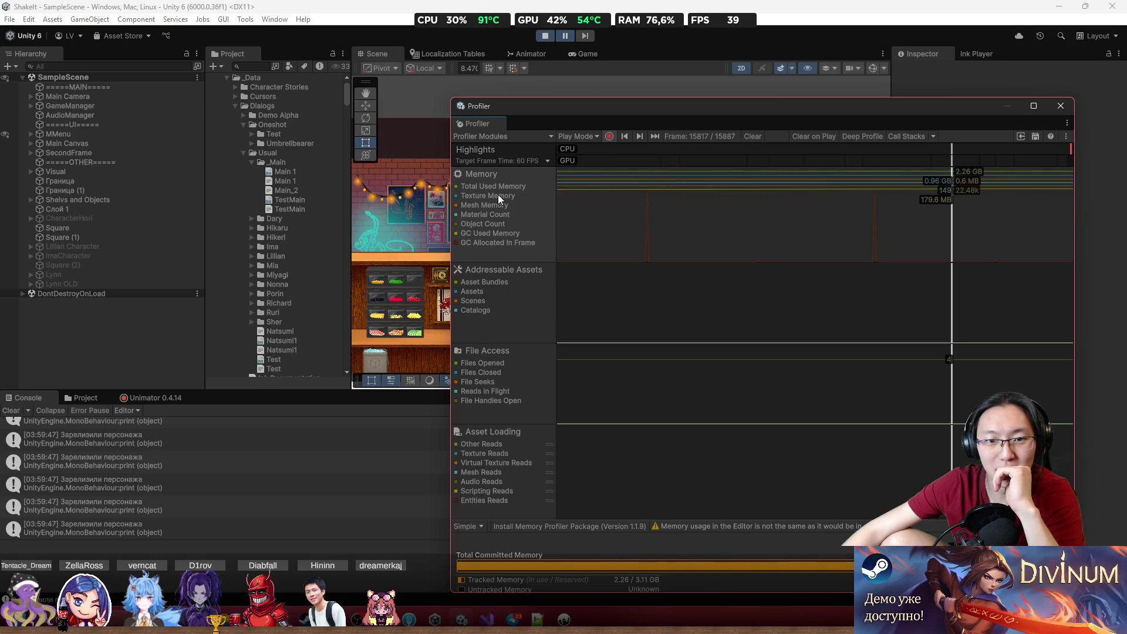
{"action": "left_click", "coordinate": [474, 136]}
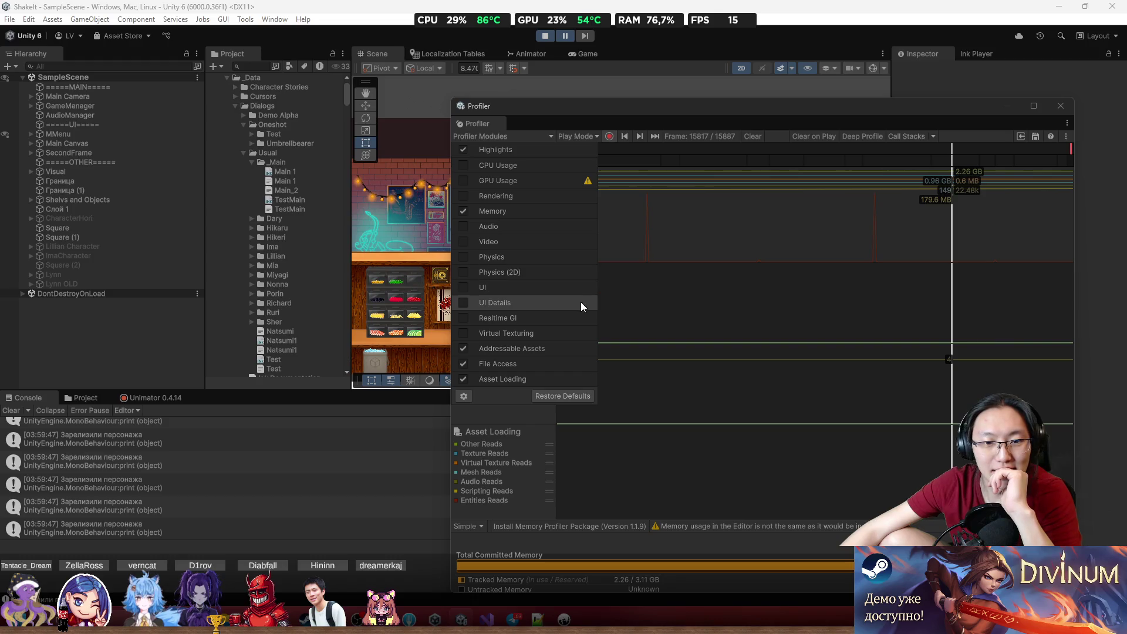
- Close the modules list on an earlier frame, then stop and restart play mode
{"action": "left_click", "coordinate": [804, 211]}
{"action": "left_click", "coordinate": [544, 37]}
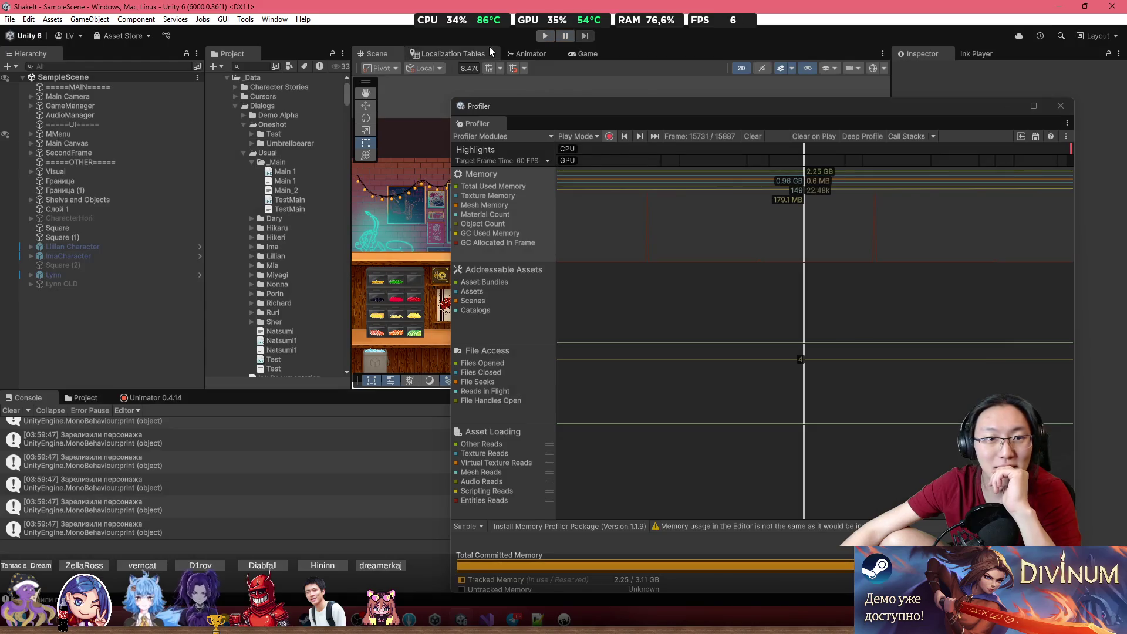
{"action": "left_click", "coordinate": [544, 37]}
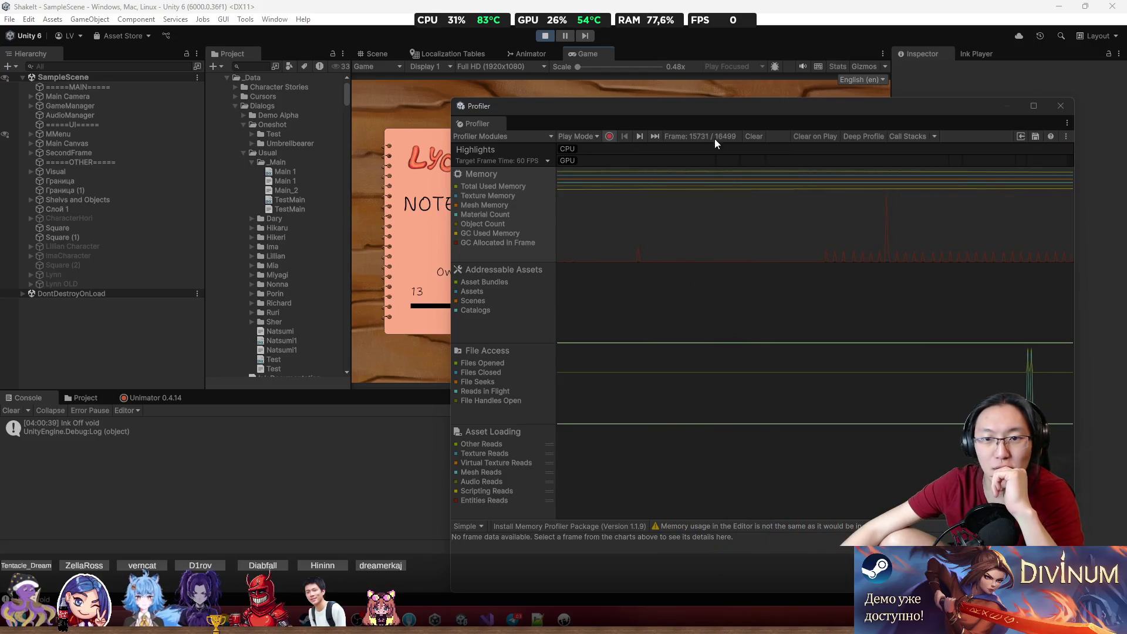
- Compare memory across three paused Memory chart frames, then resume the game
{"action": "left_click", "coordinate": [926, 198]}
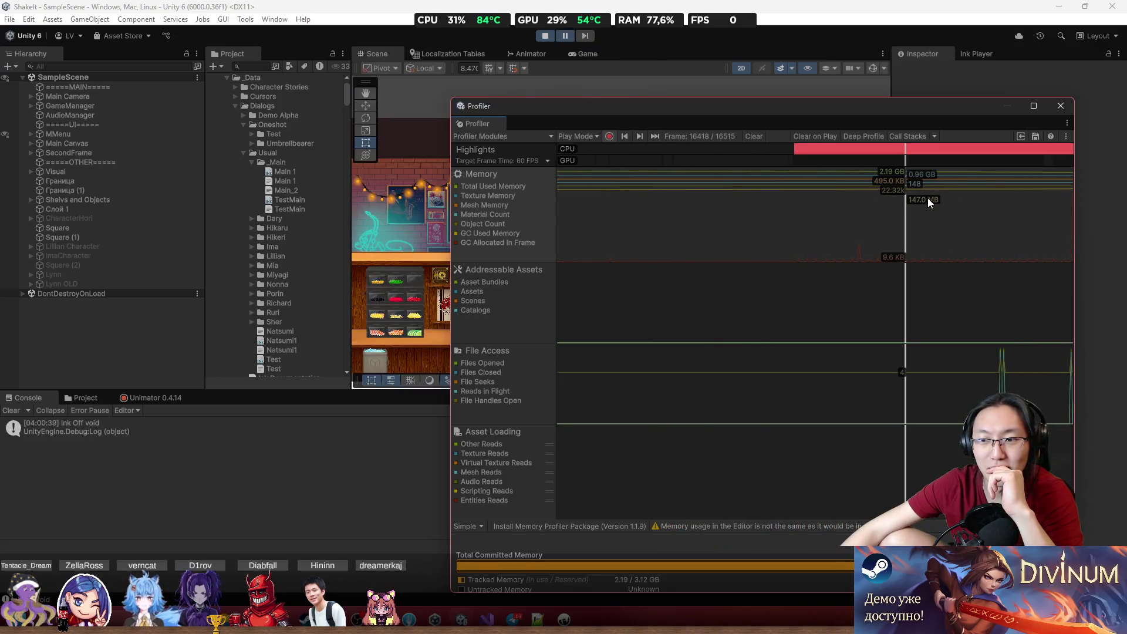
{"action": "left_click", "coordinate": [713, 227]}
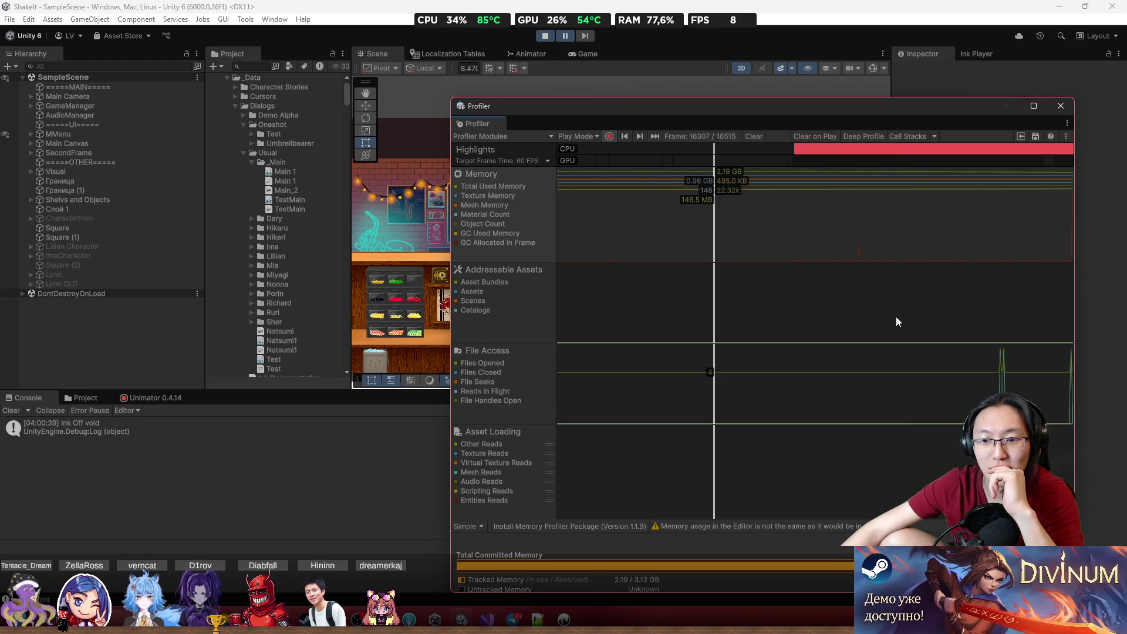
{"action": "left_click", "coordinate": [975, 196]}
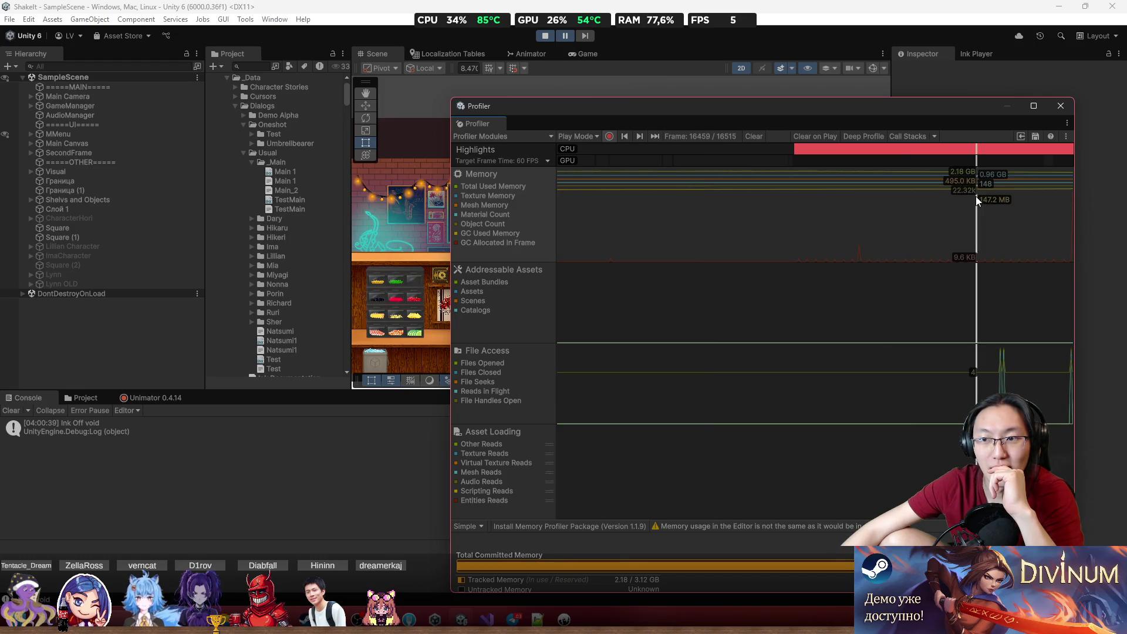
{"action": "left_click", "coordinate": [566, 37]}
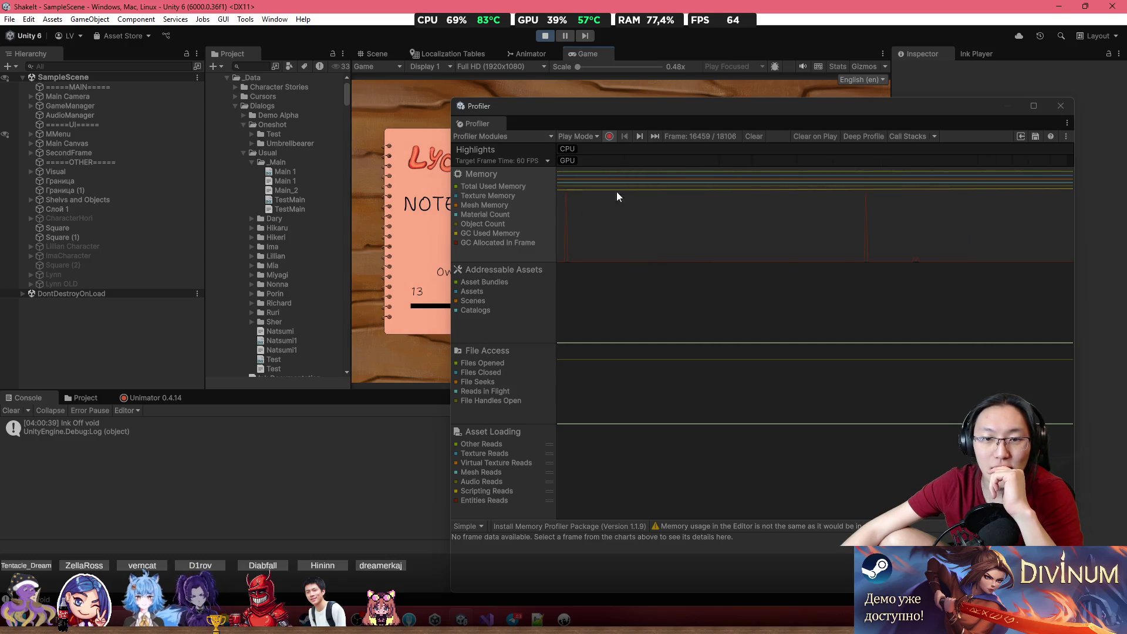
- Move the Profiler, compare two more frames, resume, and drag the Profiler off the notebook
{"action": "left_click_drag", "start_coordinate": [871, 104], "coordinate": [762, 81]}
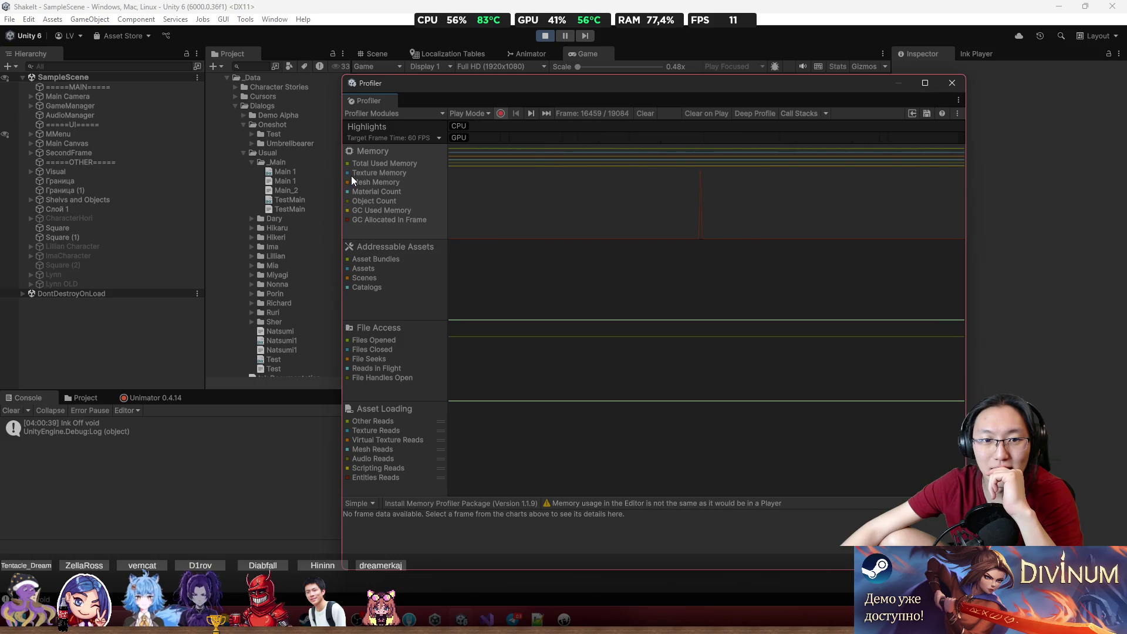
{"action": "left_click", "coordinate": [832, 169]}
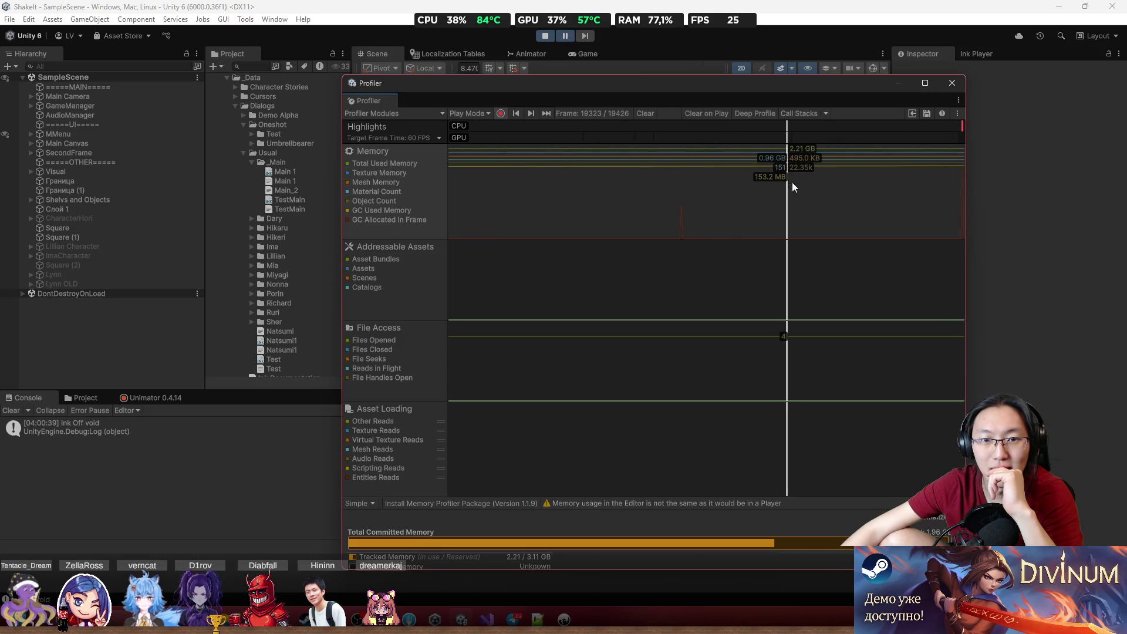
{"action": "left_click", "coordinate": [862, 192]}
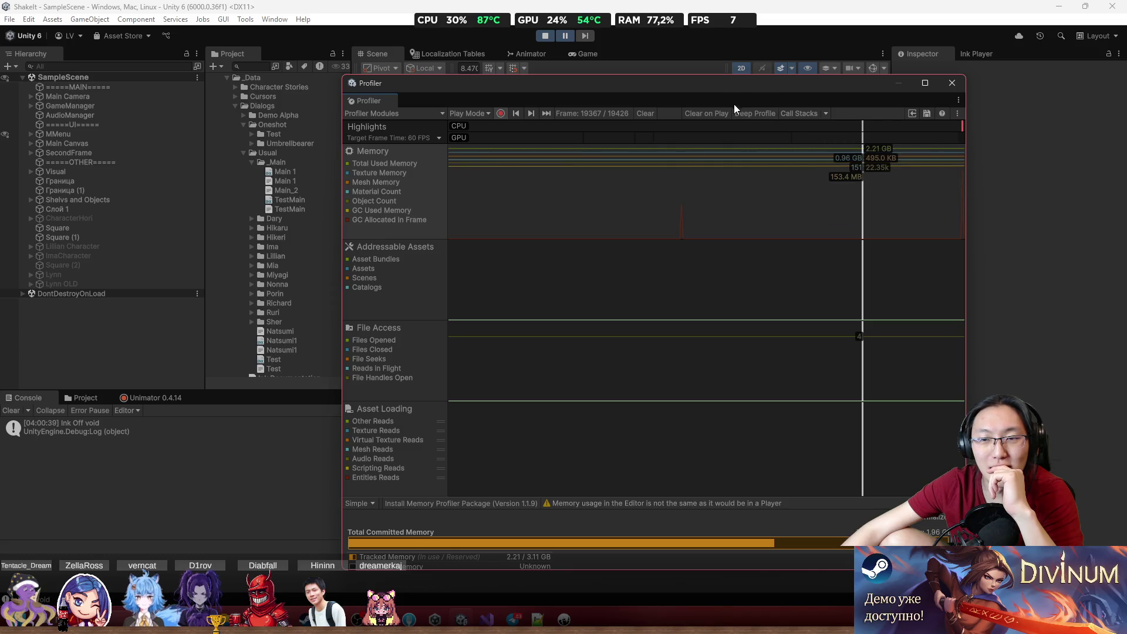
{"action": "left_click", "coordinate": [565, 36]}
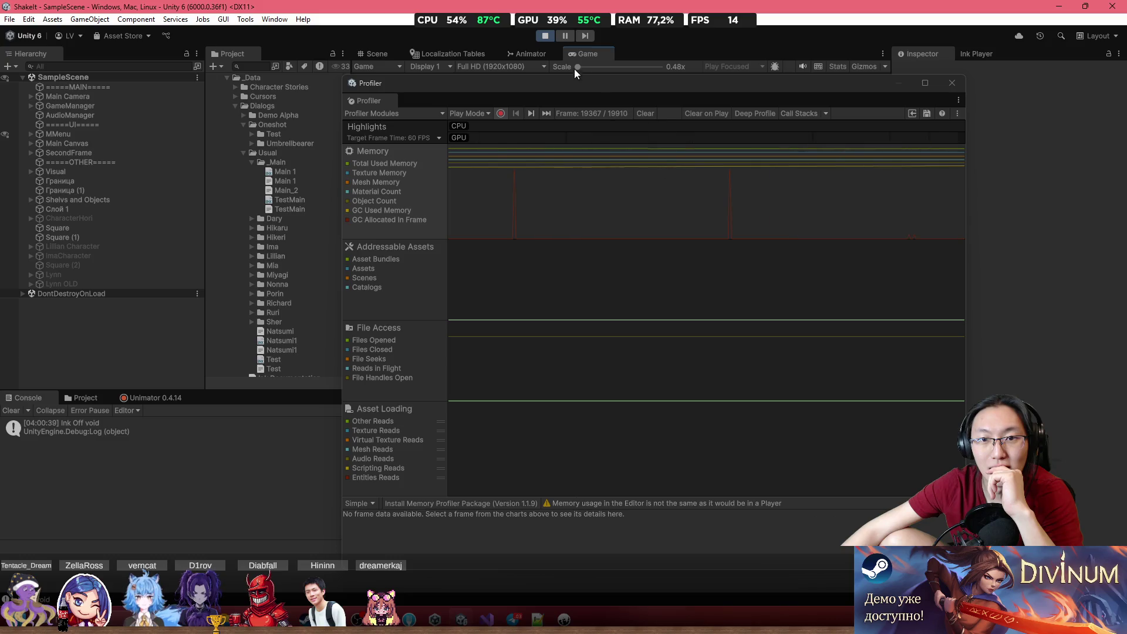
{"action": "left_click_drag", "start_coordinate": [544, 85], "coordinate": [773, 141]}
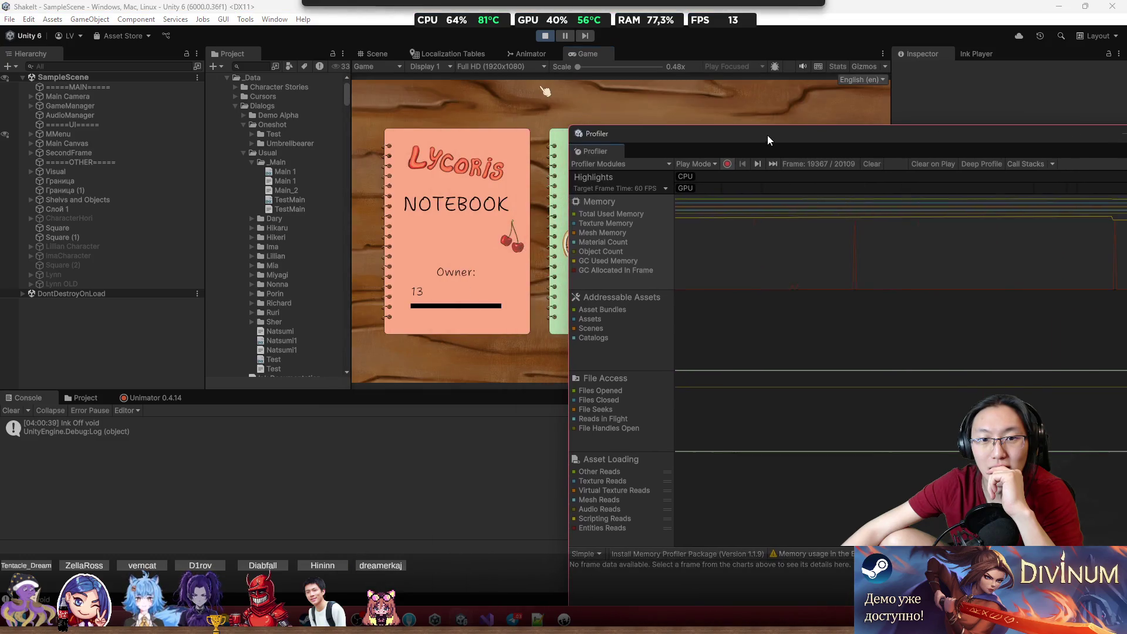
- Open the notebook's Music page, pause the Profiler, move it up-left, and select chart frames
{"action": "left_click", "coordinate": [488, 241]}
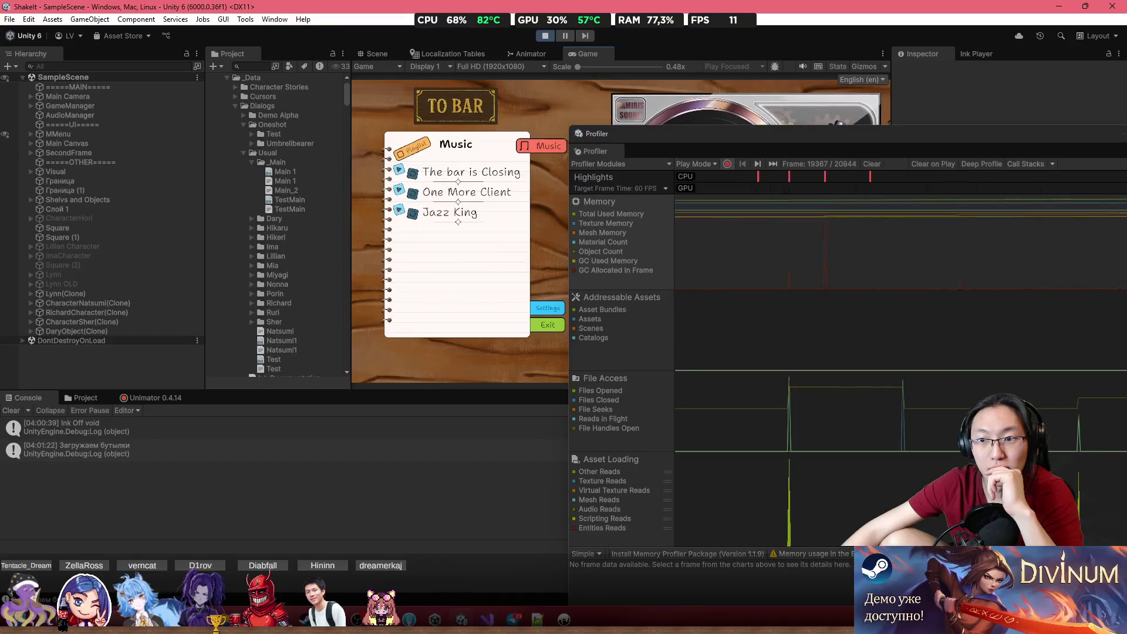
{"action": "left_click", "coordinate": [956, 265]}
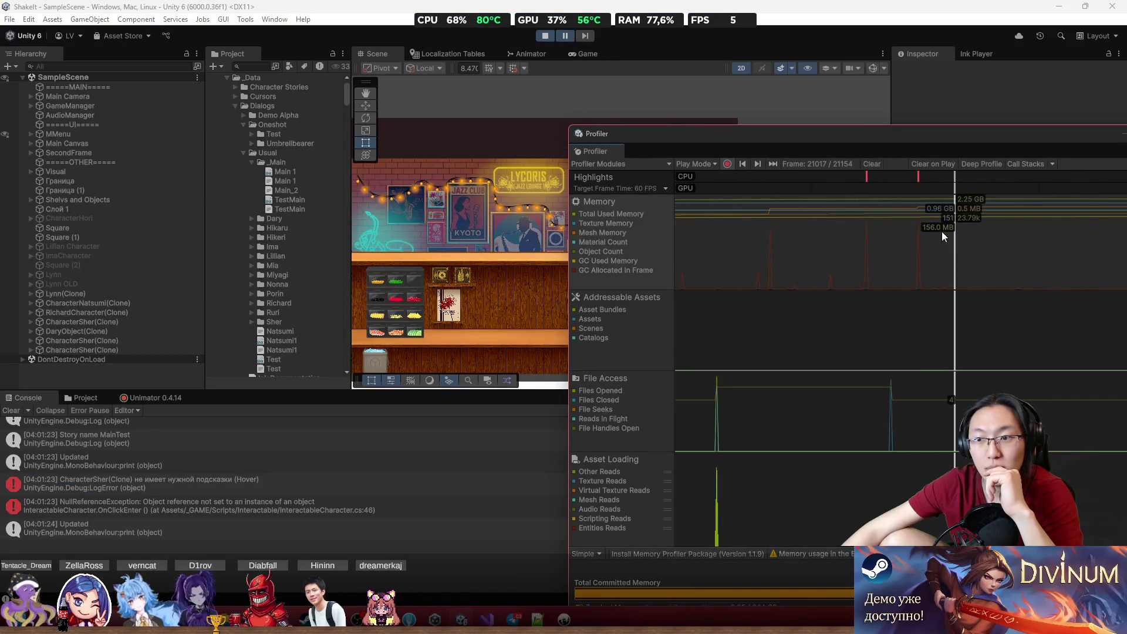
{"action": "left_click_drag", "start_coordinate": [911, 132], "coordinate": [609, 81]}
{"action": "left_click", "coordinate": [786, 174]}
{"action": "left_click", "coordinate": [709, 180]}
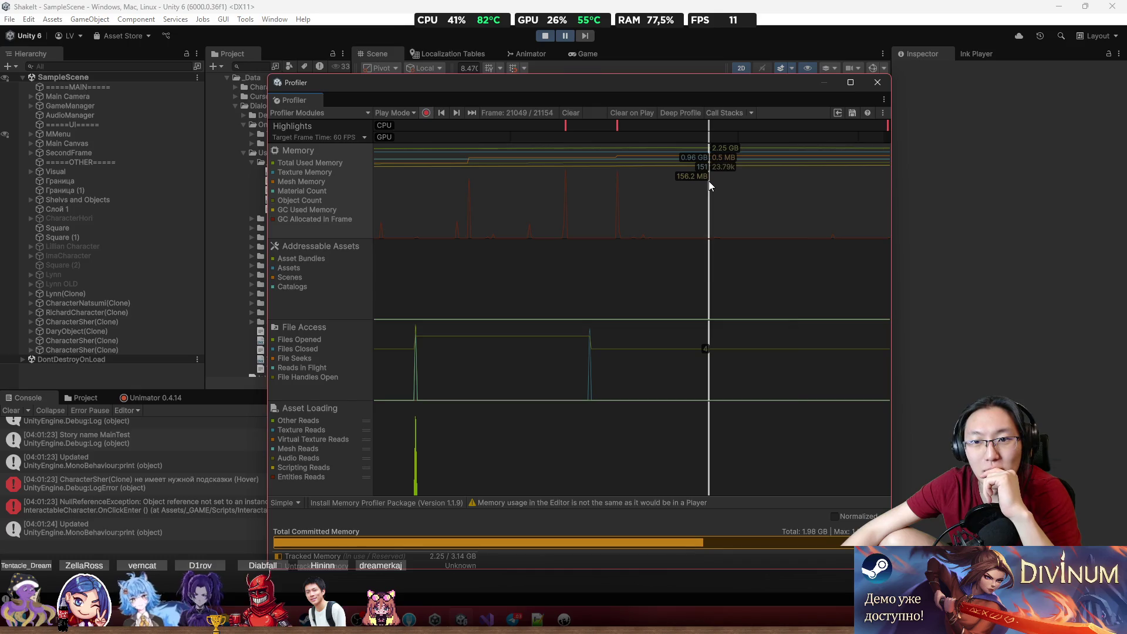
- Scrub the Profiler timeline onto the 44.387 ms CPU spike, then move the window down-right
{"action": "left_click_drag", "start_coordinate": [622, 184], "coordinate": [624, 188]}
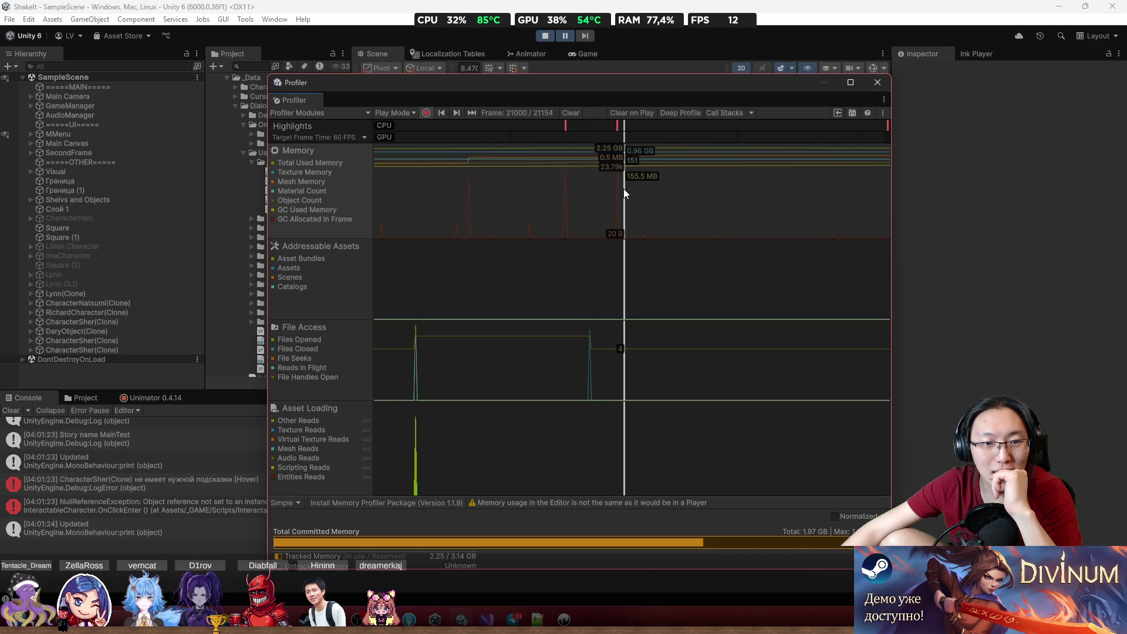
{"action": "mouse_move", "coordinate": [623, 189]}
{"action": "left_mouse_down"}
{"action": "mouse_move", "coordinate": [589, 190]}
{"action": "mouse_move", "coordinate": [761, 204]}
{"action": "mouse_move", "coordinate": [412, 200]}
{"action": "left_mouse_up"}
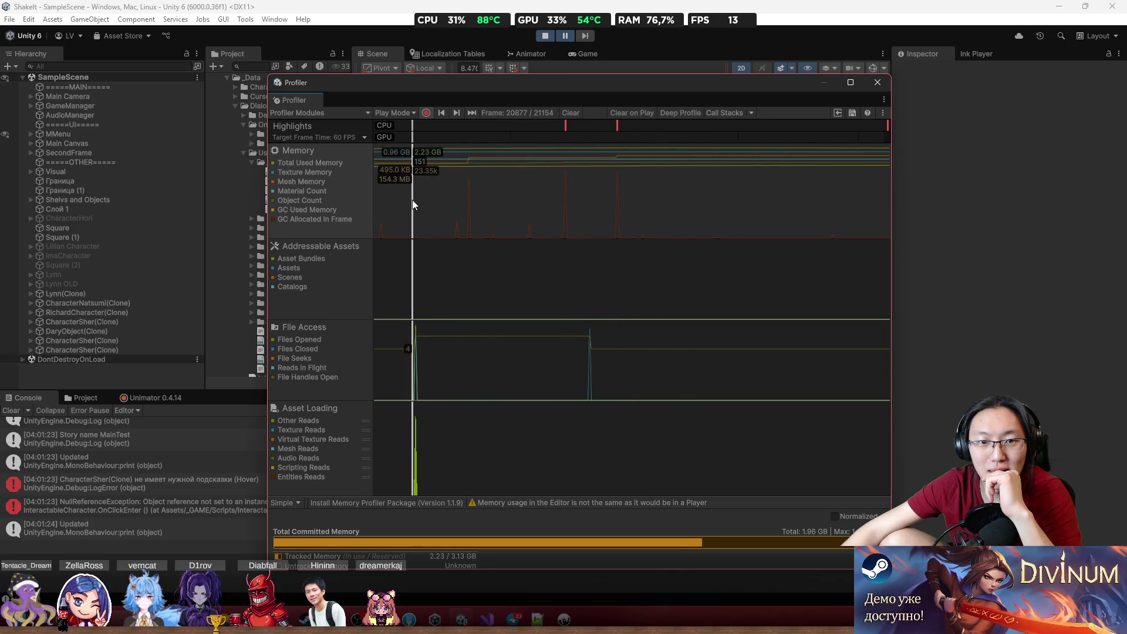
{"action": "left_click_drag", "start_coordinate": [546, 211], "coordinate": [725, 170]}
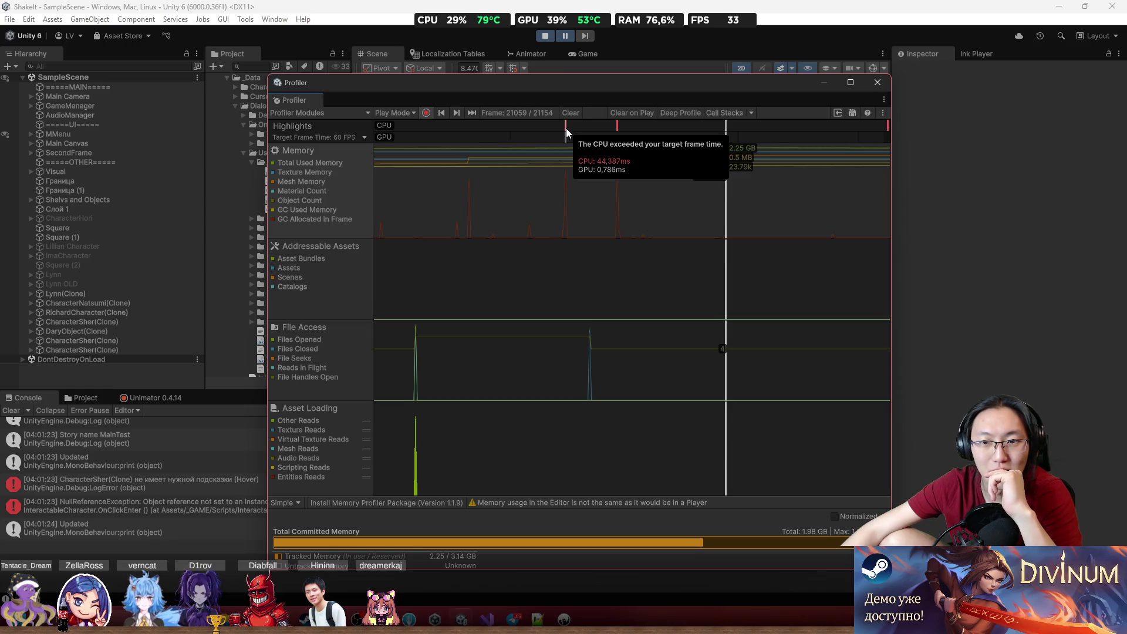
{"action": "mouse_move", "coordinate": [622, 176]}
{"action": "left_mouse_down"}
{"action": "mouse_move", "coordinate": [609, 189]}
{"action": "mouse_move", "coordinate": [290, 213]}
{"action": "mouse_move", "coordinate": [710, 233]}
{"action": "left_mouse_up"}
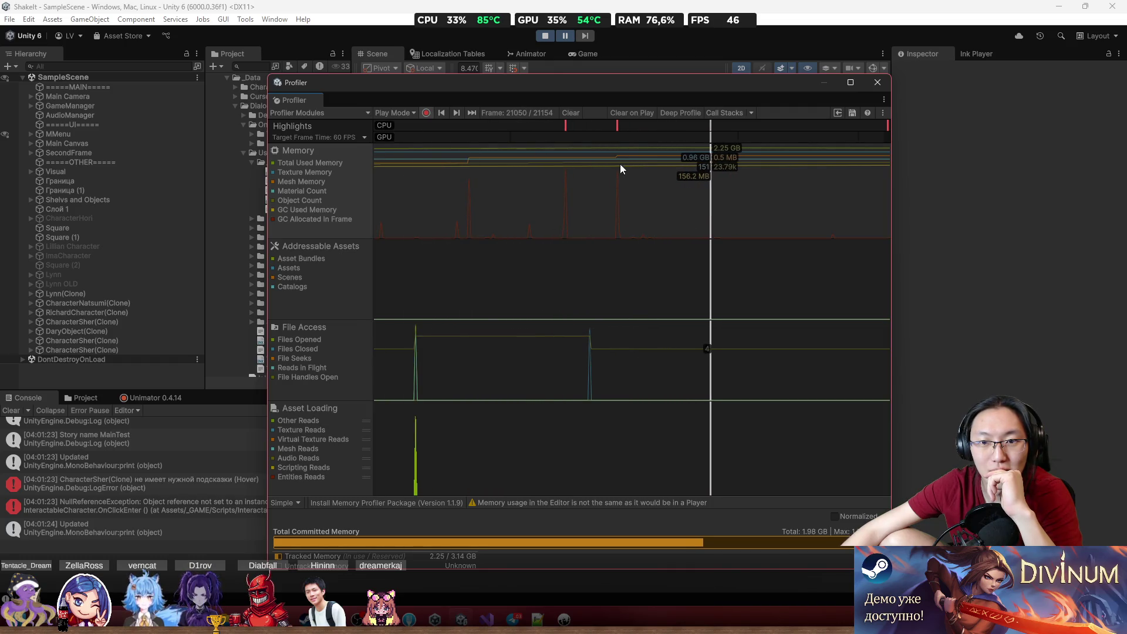
{"action": "mouse_move", "coordinate": [539, 155]}
{"action": "left_mouse_down"}
{"action": "mouse_move", "coordinate": [379, 174]}
{"action": "mouse_move", "coordinate": [703, 188]}
{"action": "left_mouse_up"}
{"action": "mouse_move", "coordinate": [728, 82]}
{"action": "left_mouse_down"}
{"action": "mouse_move", "coordinate": [854, 86]}
{"action": "mouse_move", "coordinate": [867, 109]}
{"action": "left_mouse_up"}
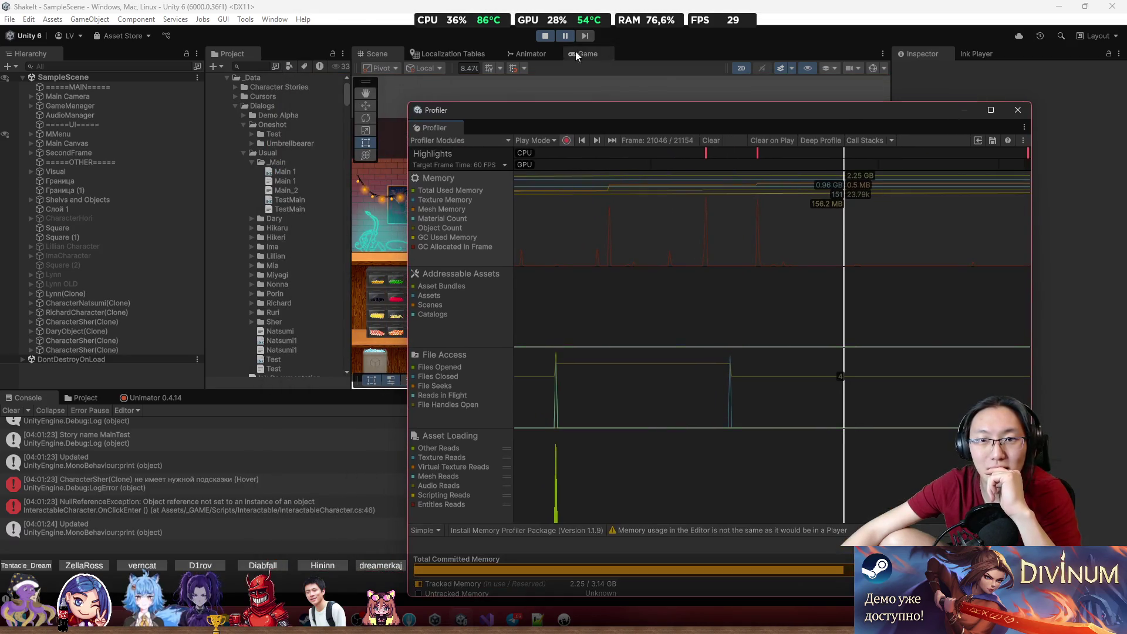
- Resume, move the Profiler down-right, go to the bar, and inspect two memory frames
{"action": "left_click", "coordinate": [566, 37]}
{"action": "left_click_drag", "start_coordinate": [643, 110], "coordinate": [780, 191]}
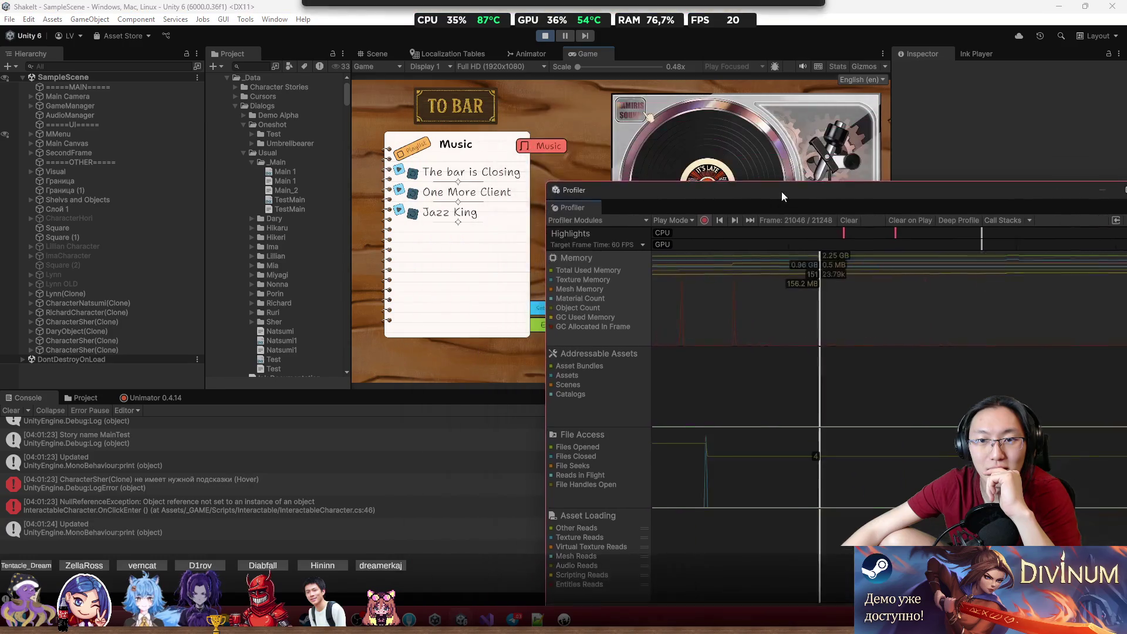
{"action": "left_click", "coordinate": [463, 102]}
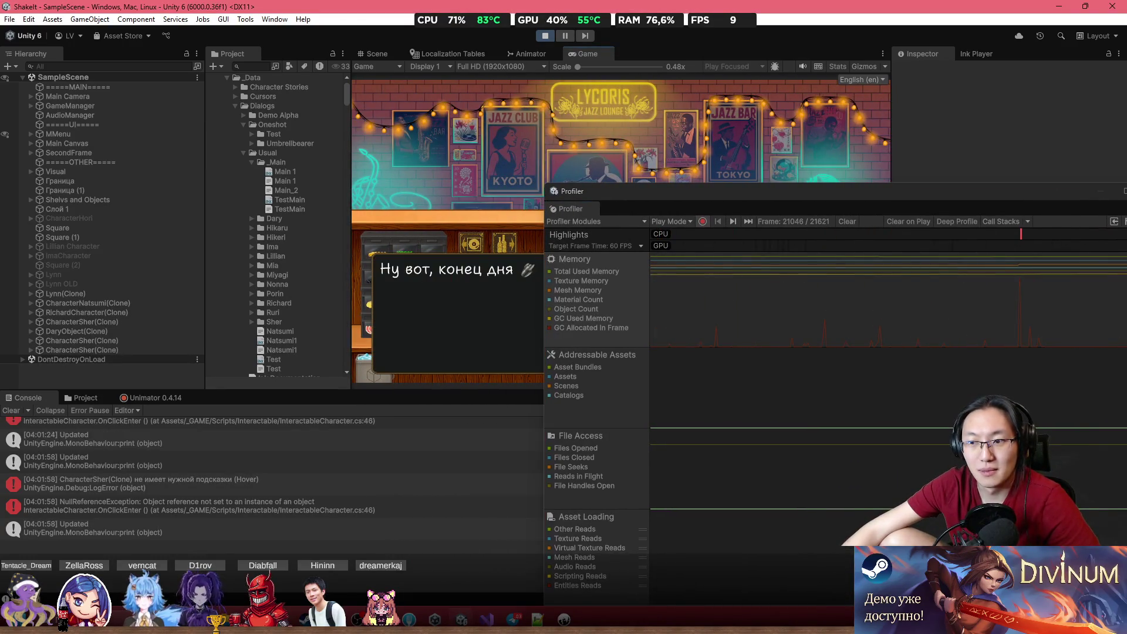
{"action": "left_click", "coordinate": [1017, 304]}
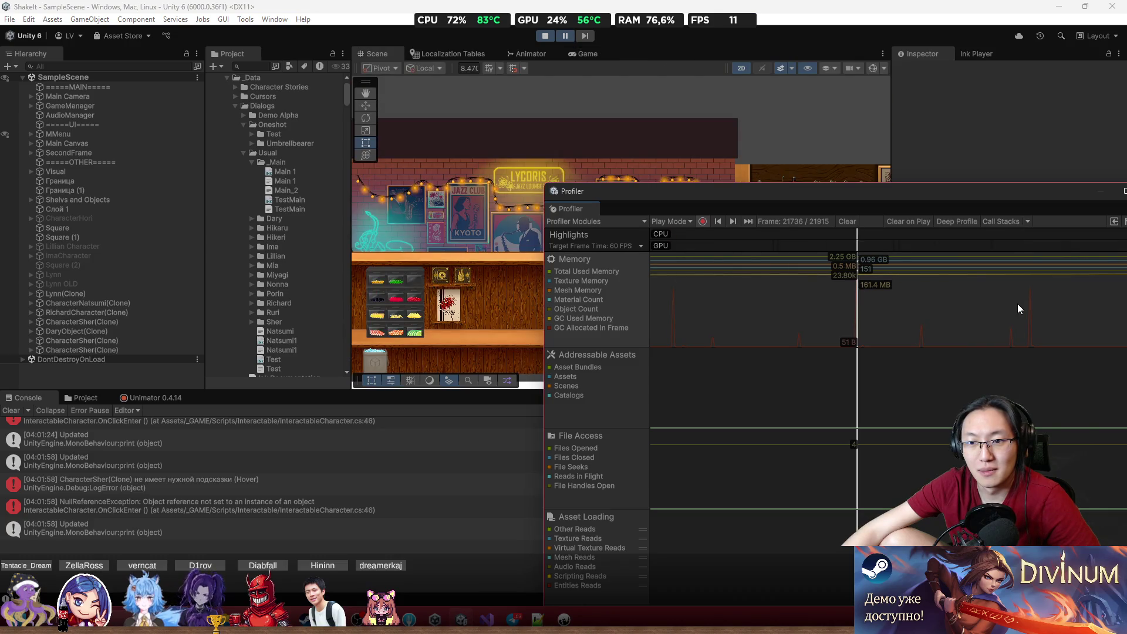
{"action": "left_click", "coordinate": [1083, 305]}
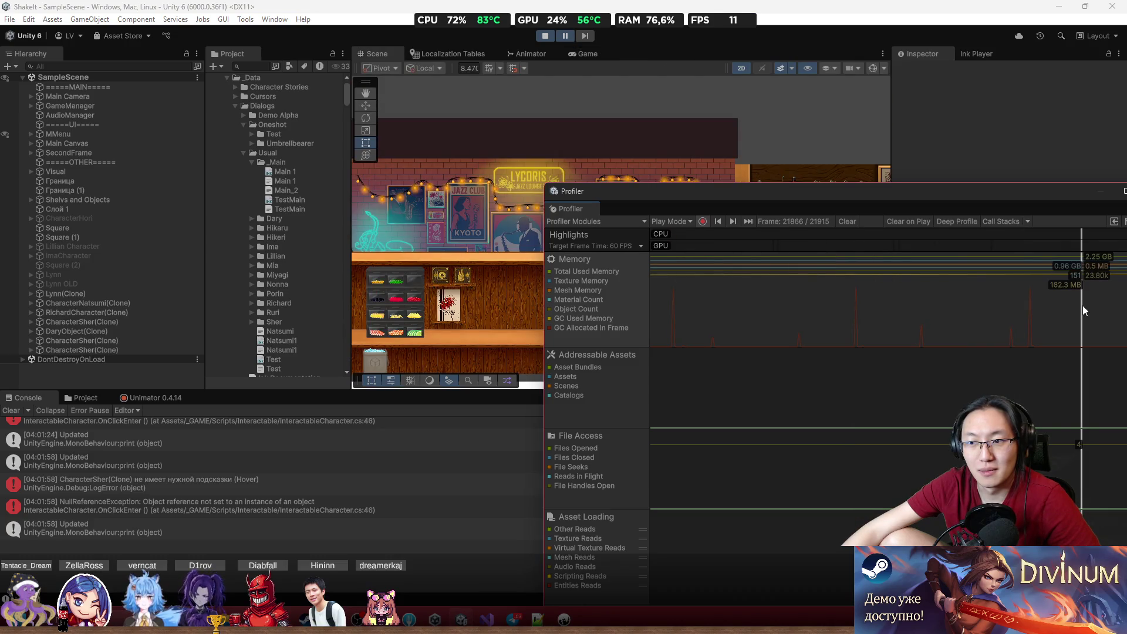
- Advance the story to its end in the Game view, stop play with Ctrl+P, and close the Profiler
{"action": "left_click", "coordinate": [570, 51]}
{"action": "left_click", "coordinate": [596, 147]}
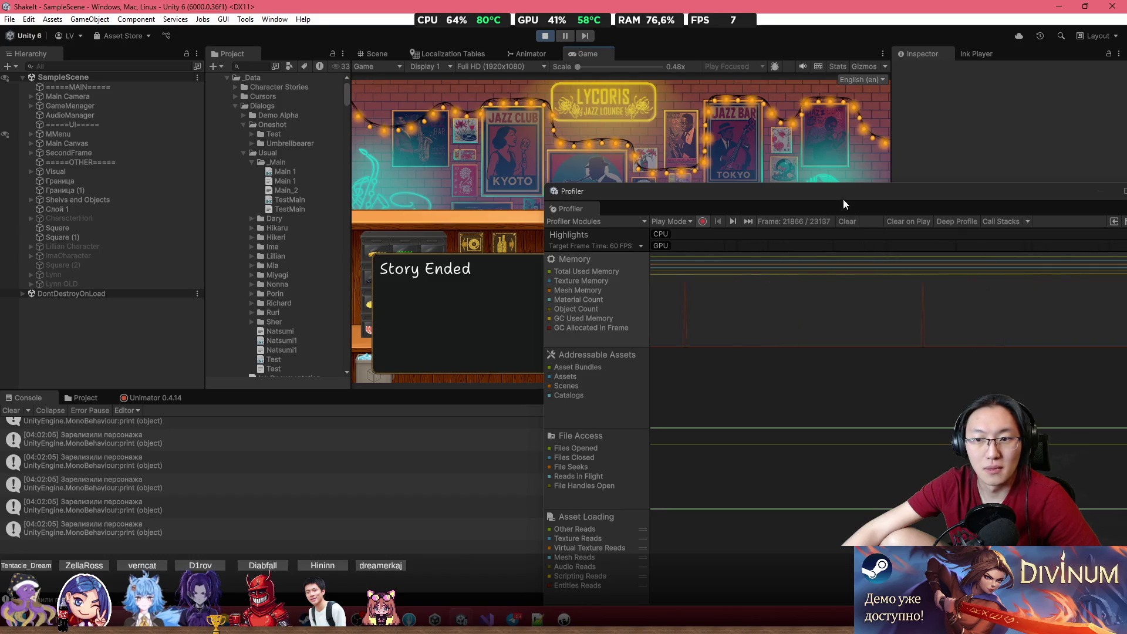
{"action": "key", "text": "ctrl+p"}
{"action": "left_click", "coordinate": [884, 290]}
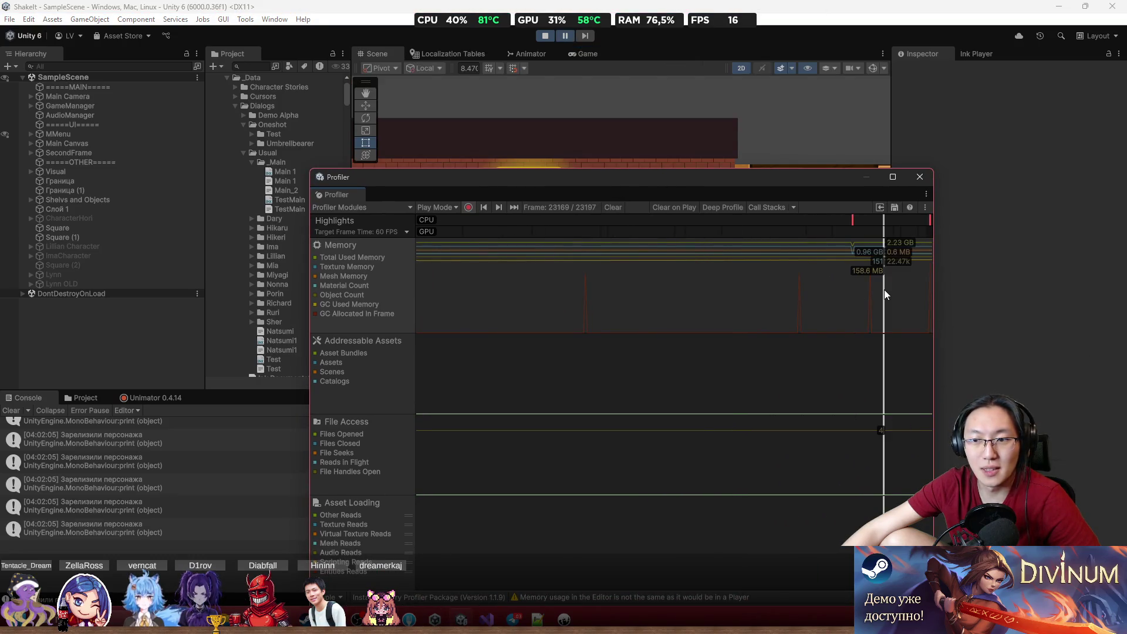
{"action": "left_click", "coordinate": [919, 176]}
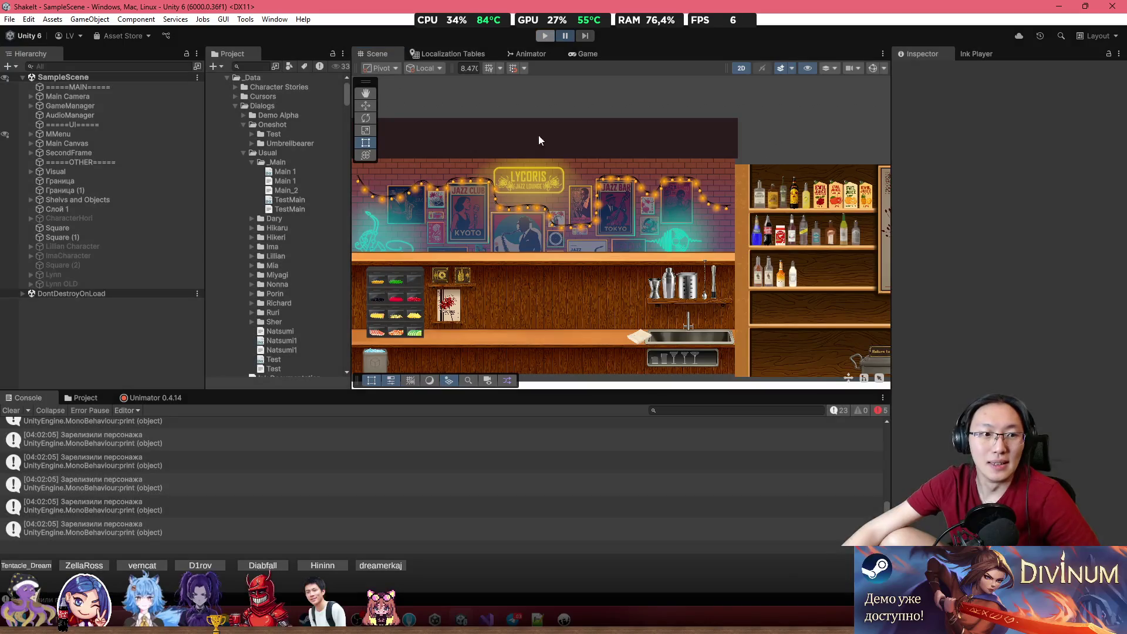
- Check save1.json in Notepad++ without reloading it, then restart play mode
{"action": "key", "text": "alt+Tab"}
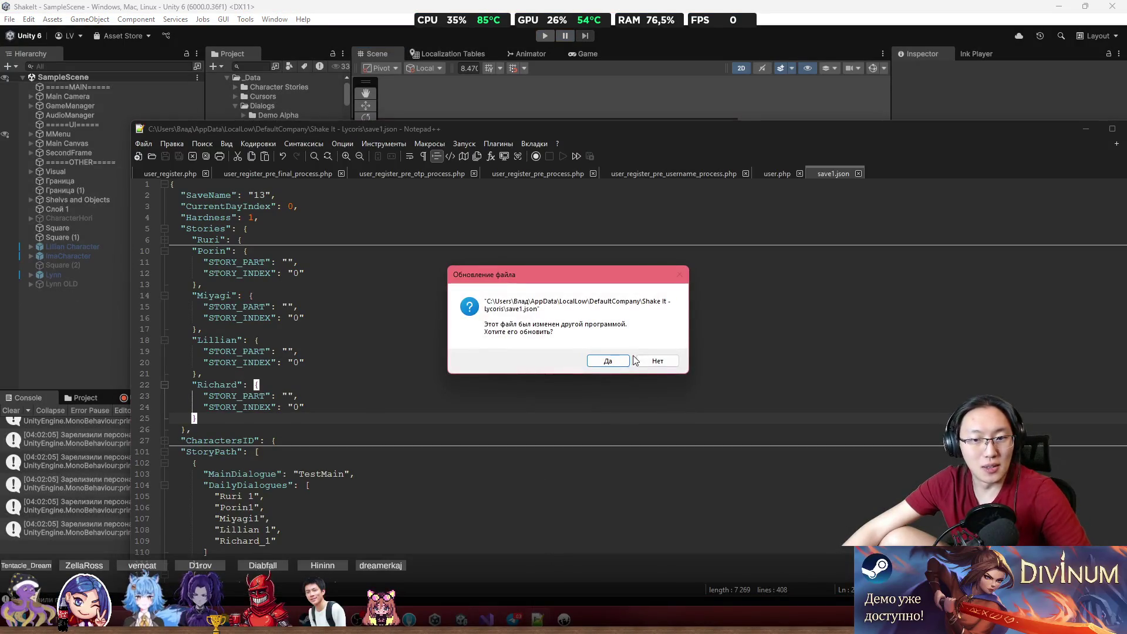
{"action": "left_click", "coordinate": [658, 362]}
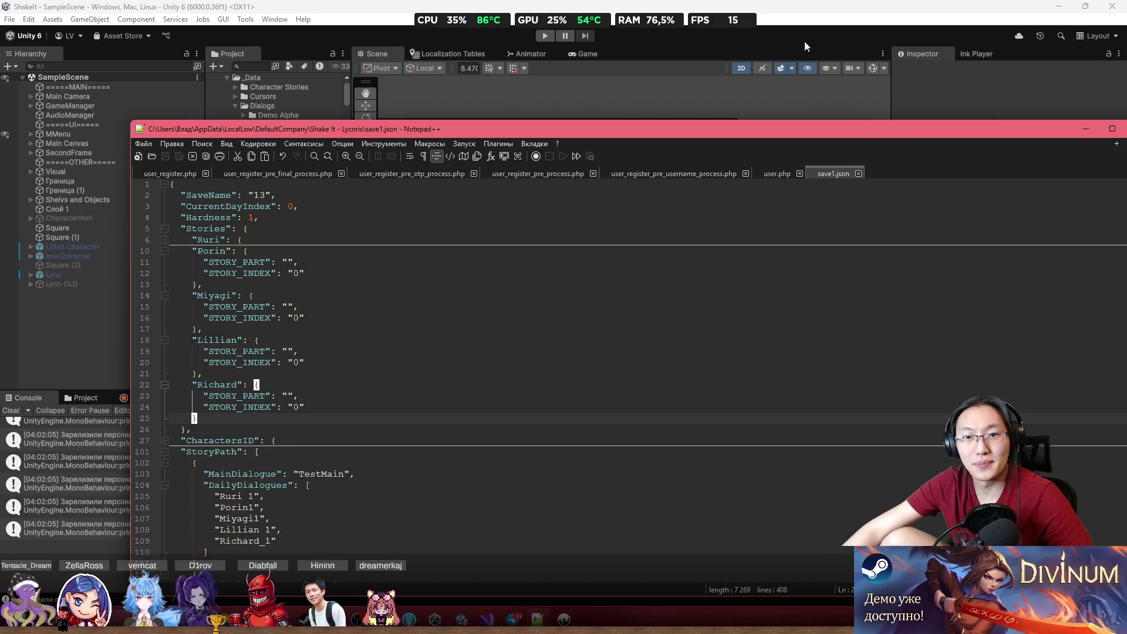
{"action": "left_click", "coordinate": [544, 35]}
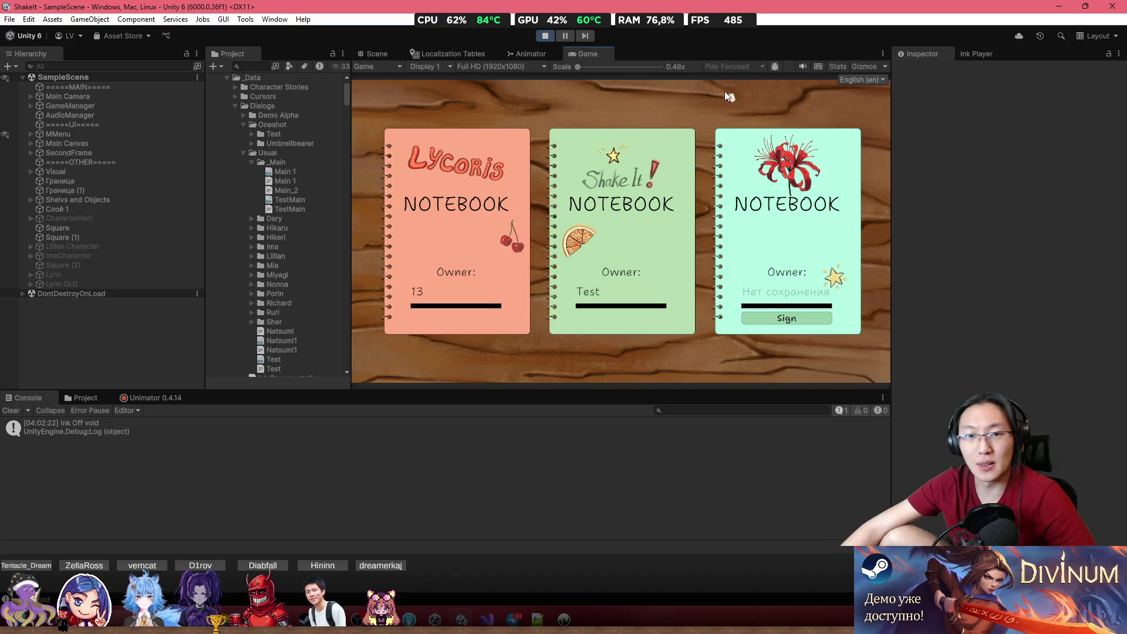
- Load the Shake It save, stop play mode, and open the Window menu
{"action": "left_click", "coordinate": [600, 223]}
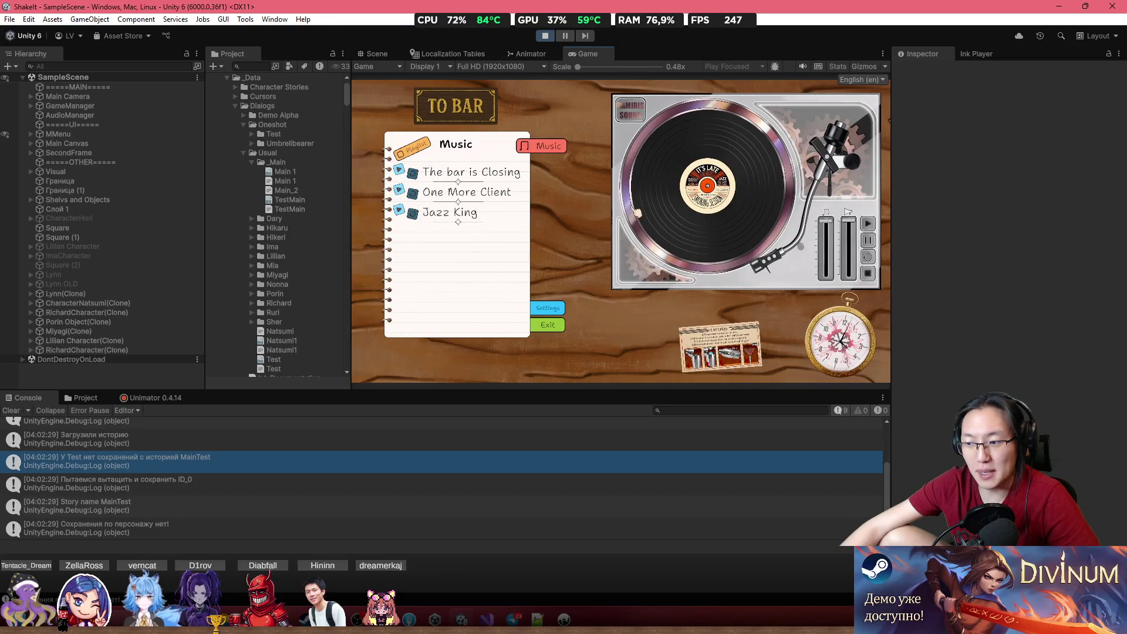
{"action": "left_click", "coordinate": [545, 35]}
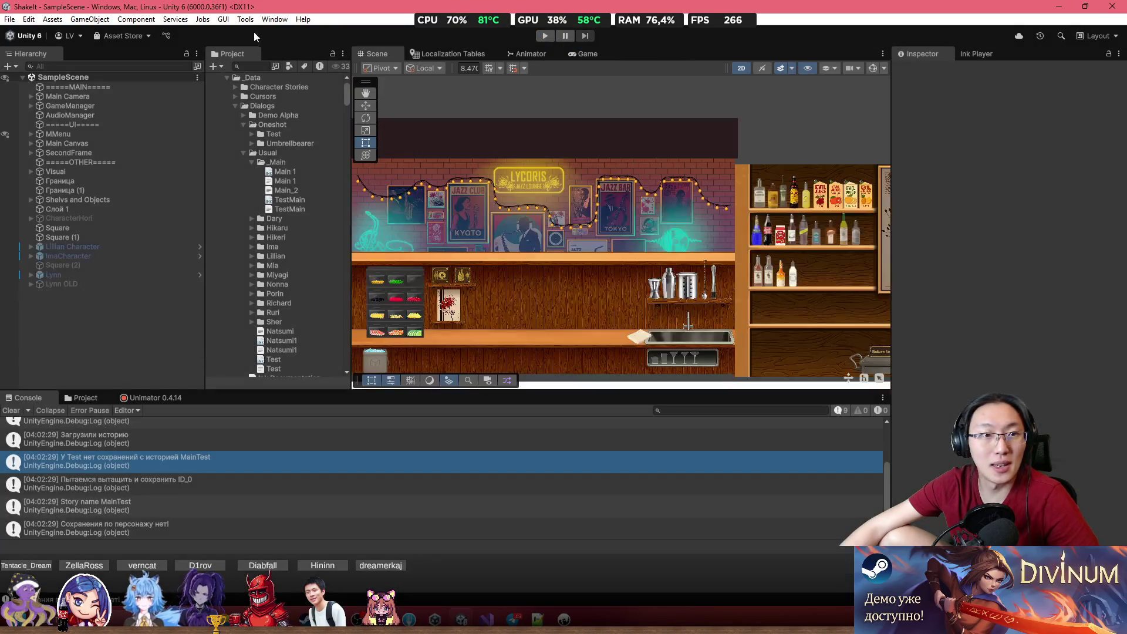
{"action": "left_click", "coordinate": [275, 20]}
- Set the Addressables Groups Play Mode Script to Use Existing Build (Windows)
{"action": "mouse_move", "coordinate": [358, 112]}
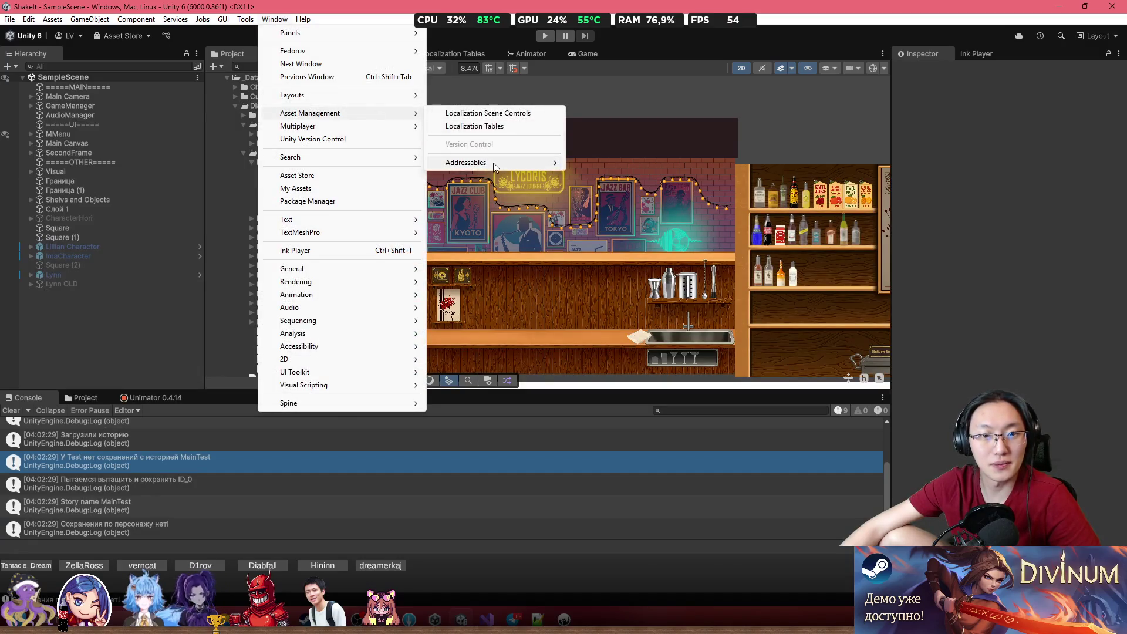
{"action": "mouse_move", "coordinate": [493, 163]}
{"action": "left_click", "coordinate": [587, 158]}
{"action": "left_click", "coordinate": [606, 101]}
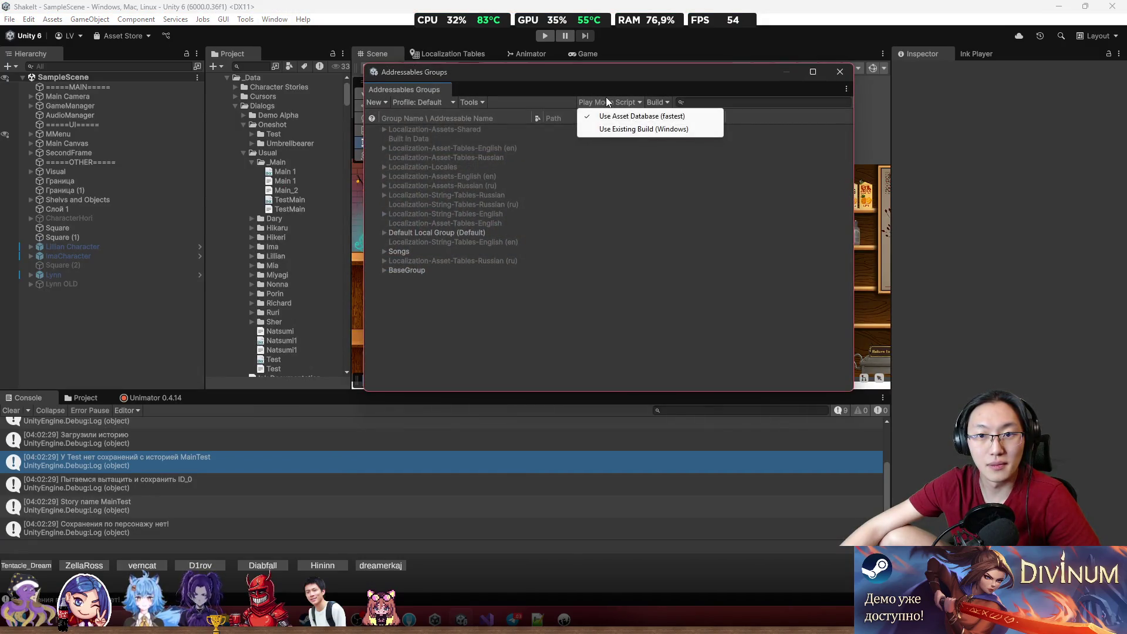
{"action": "left_click", "coordinate": [625, 128]}
- Start play mode and close the Addressables Groups window
{"action": "left_click", "coordinate": [543, 36]}
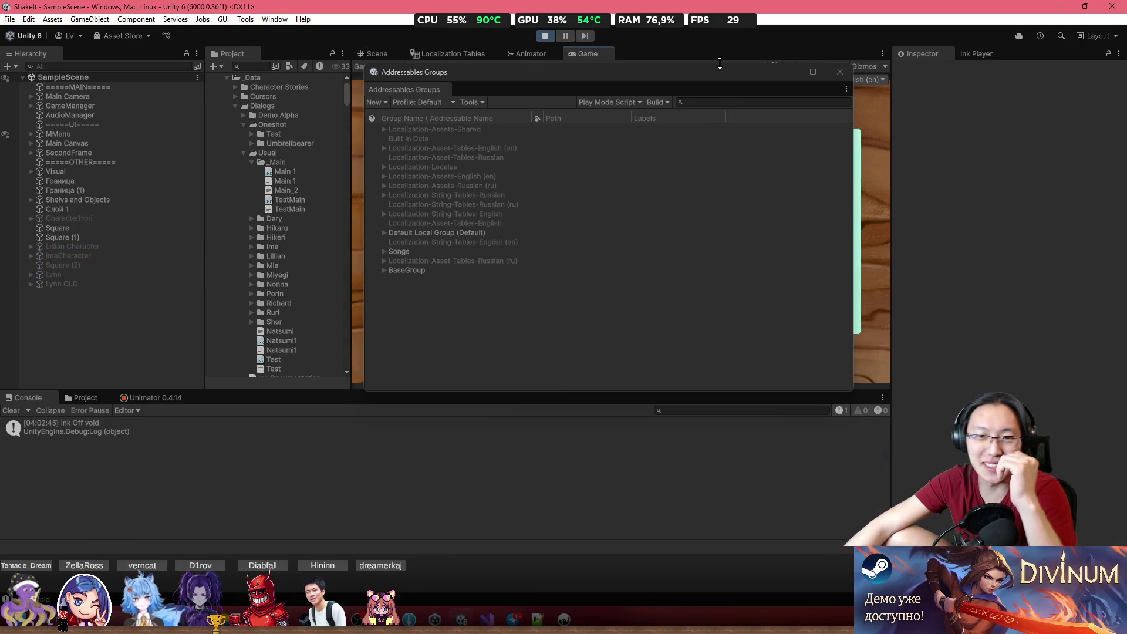
{"action": "left_click", "coordinate": [843, 78]}
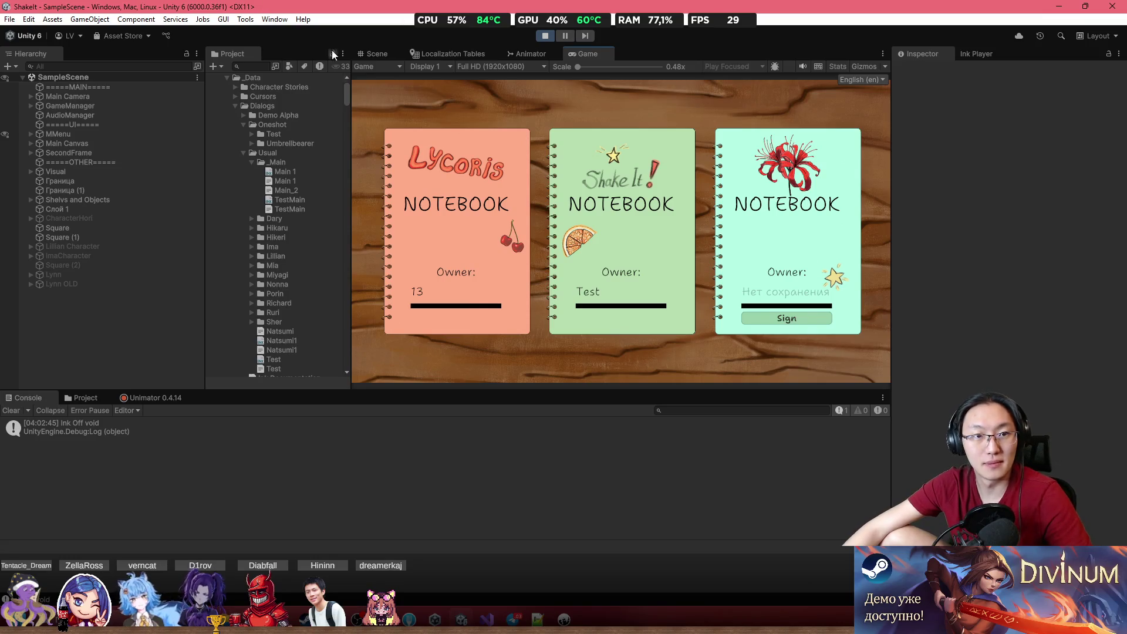
{"action": "left_click", "coordinate": [303, 20]}
{"action": "left_click", "coordinate": [339, 11]}
{"action": "left_click", "coordinate": [275, 19]}
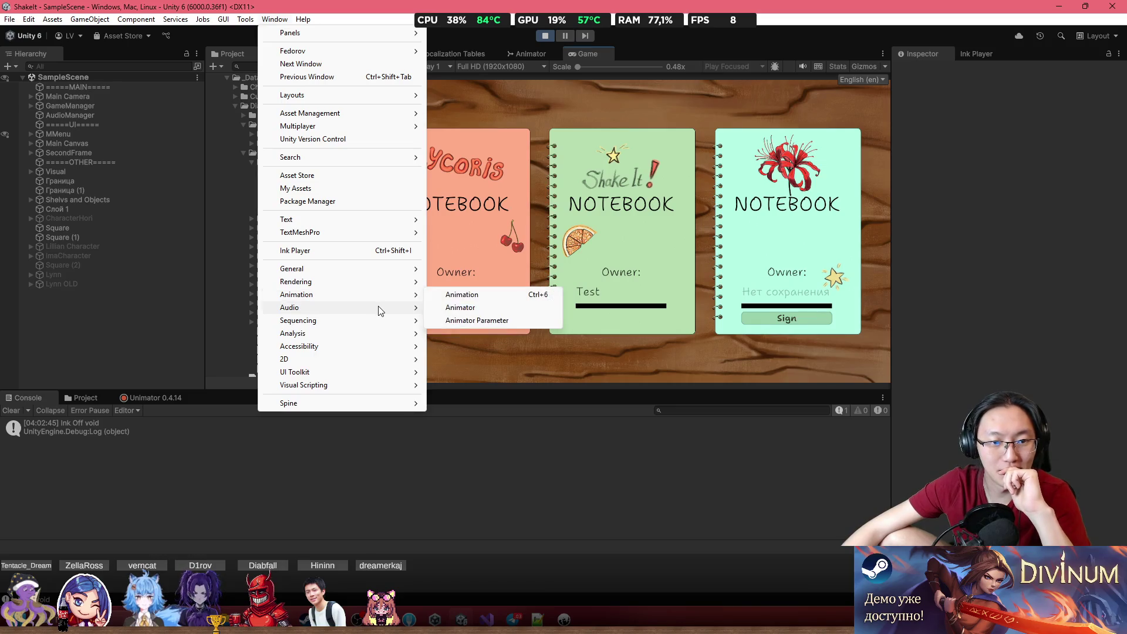
- Open the Profiler, shrink it to reveal the game, inspect two memory frames, and resume
{"action": "mouse_move", "coordinate": [382, 333]}
{"action": "left_click", "coordinate": [457, 334]}
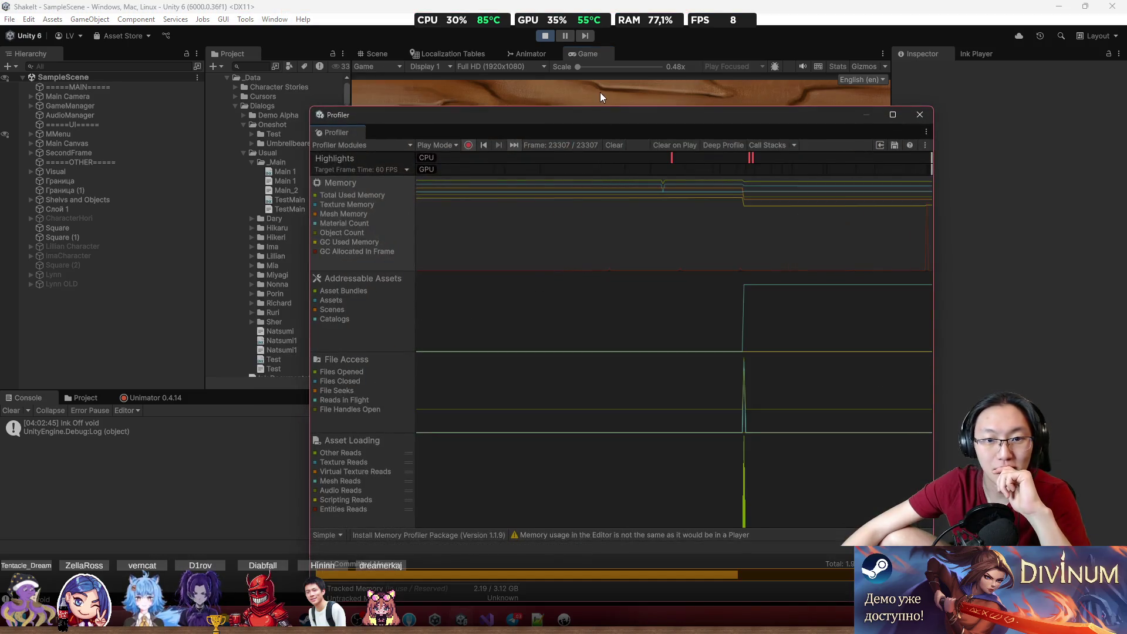
{"action": "left_click_drag", "start_coordinate": [606, 159], "coordinate": [605, 325]}
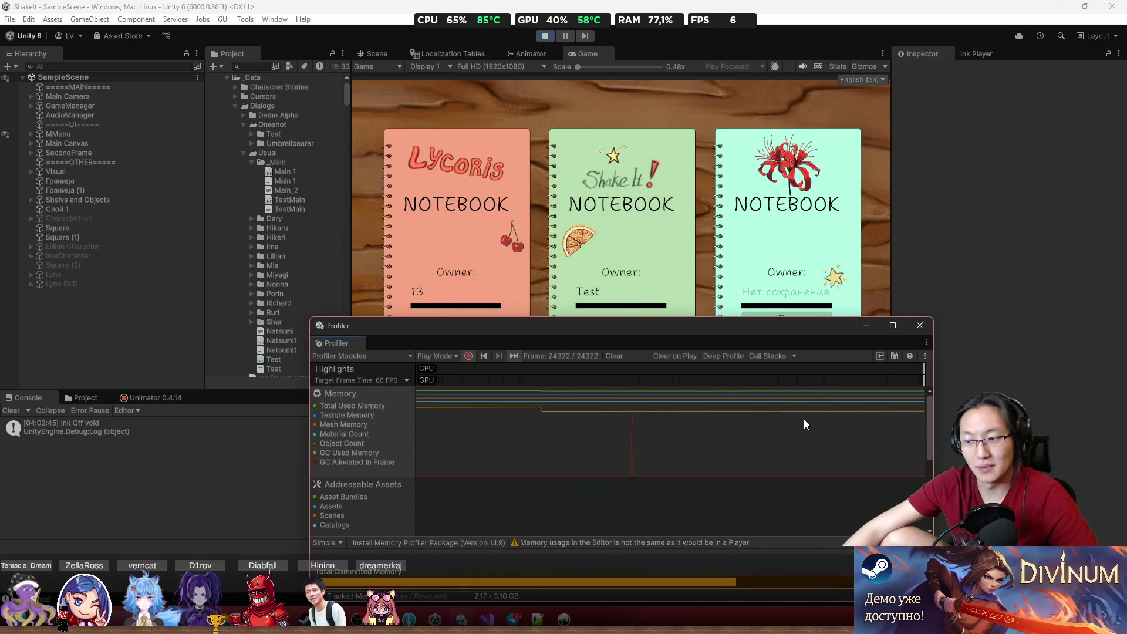
{"action": "left_click", "coordinate": [785, 453]}
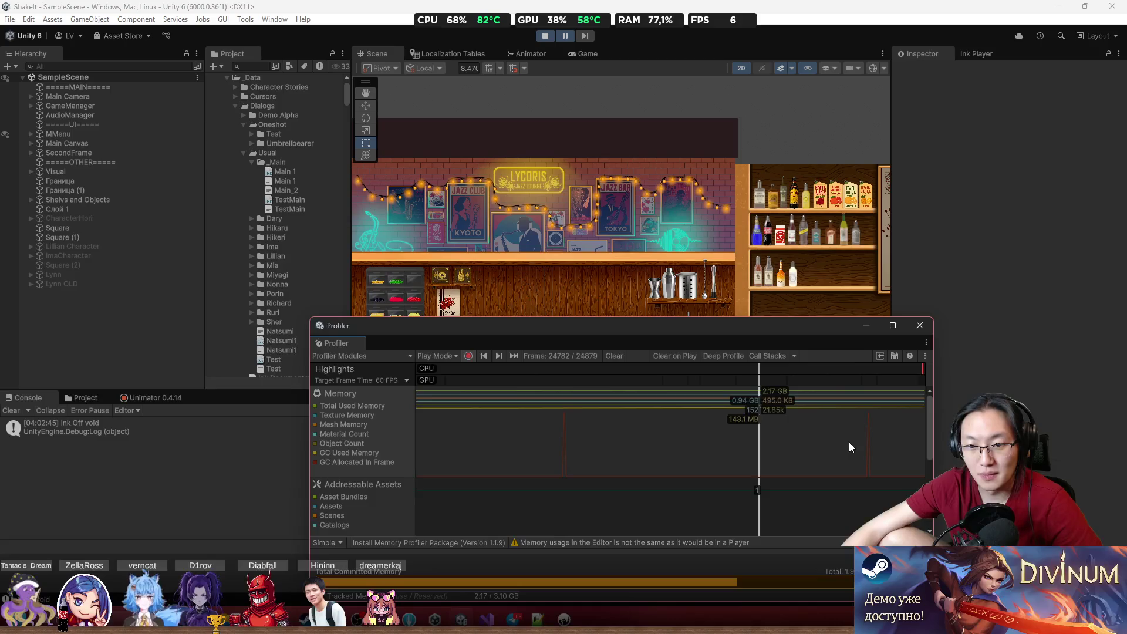
{"action": "left_click", "coordinate": [904, 431]}
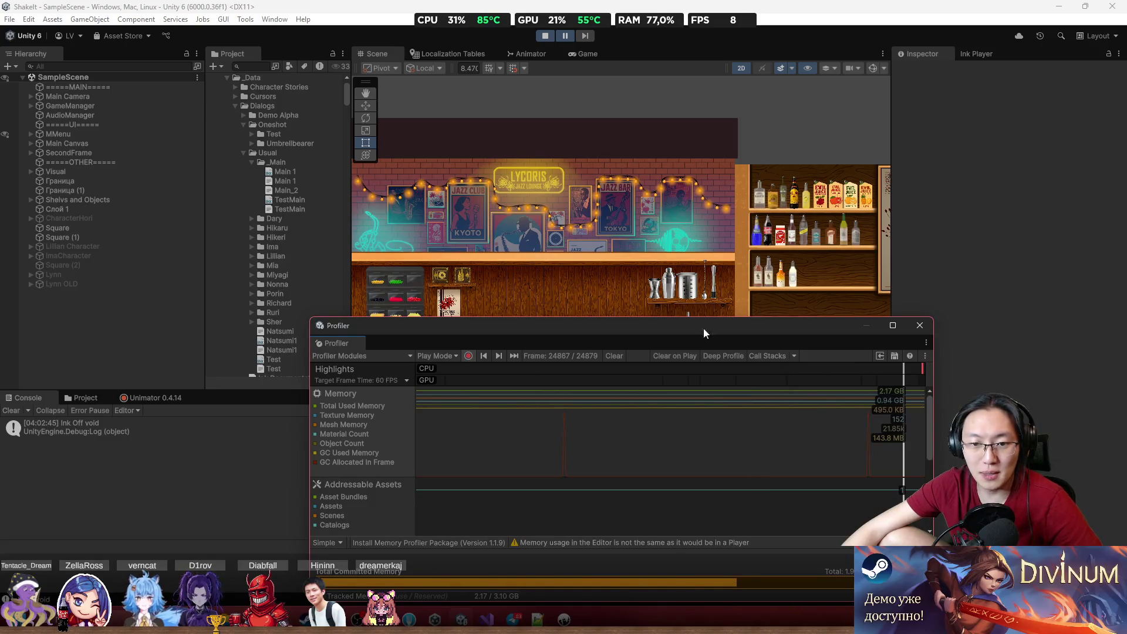
{"action": "left_click", "coordinate": [565, 36]}
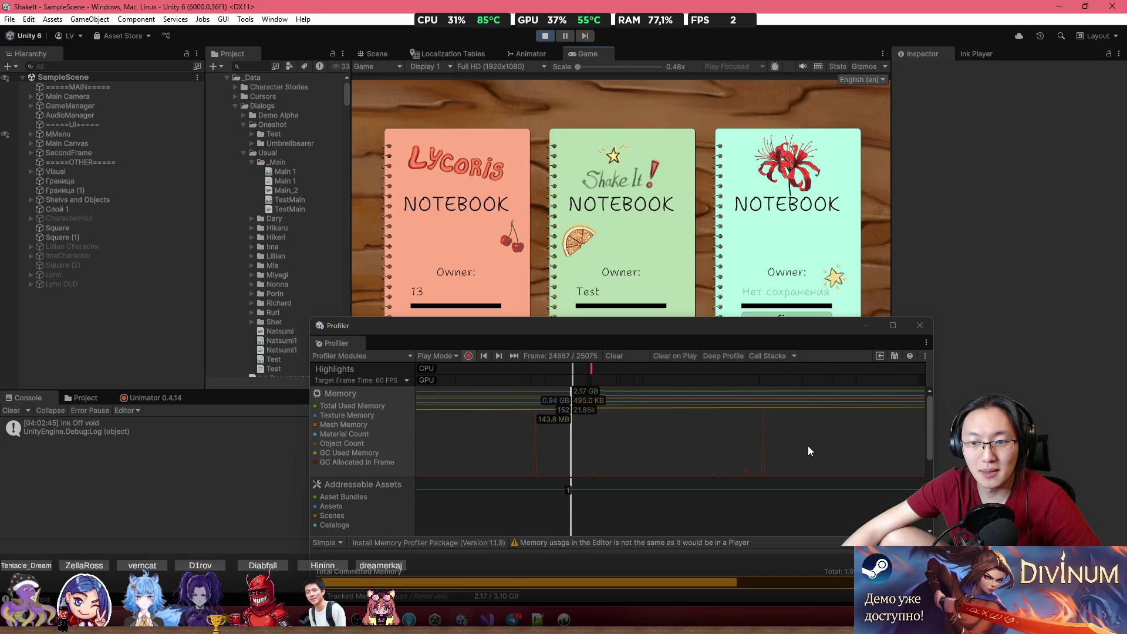
- Load the Lycoris save and scrub memory and Addressable Assets frames, widening and moving the Profiler
{"action": "left_click", "coordinate": [476, 217]}
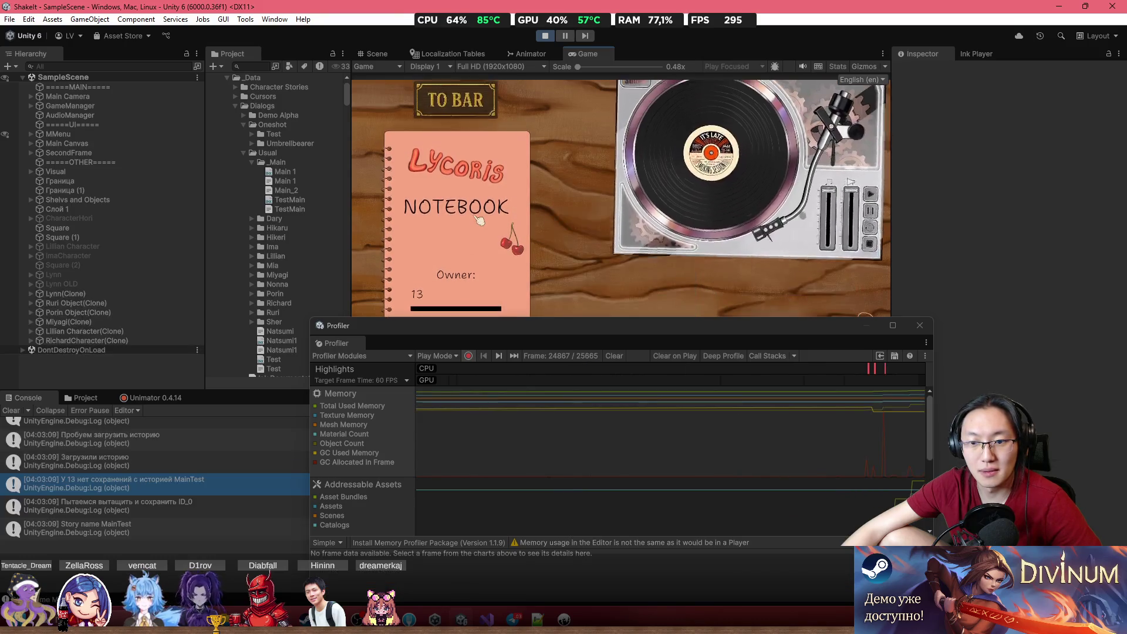
{"action": "left_click", "coordinate": [620, 428]}
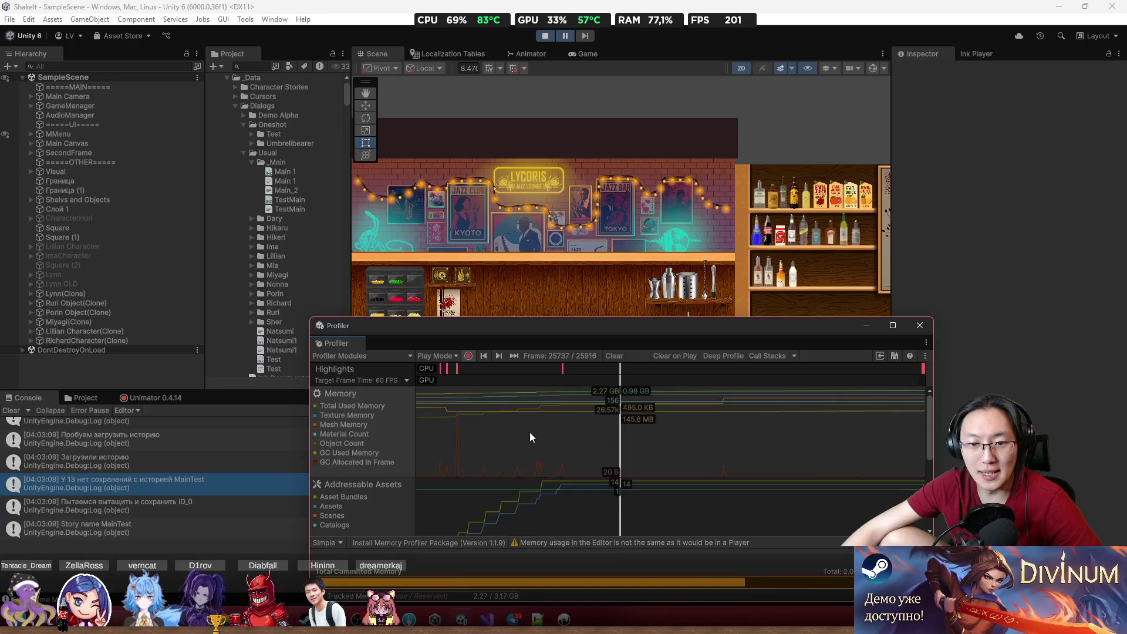
{"action": "mouse_move", "coordinate": [529, 432]}
{"action": "left_mouse_down"}
{"action": "mouse_move", "coordinate": [501, 430]}
{"action": "mouse_move", "coordinate": [607, 426]}
{"action": "left_mouse_up"}
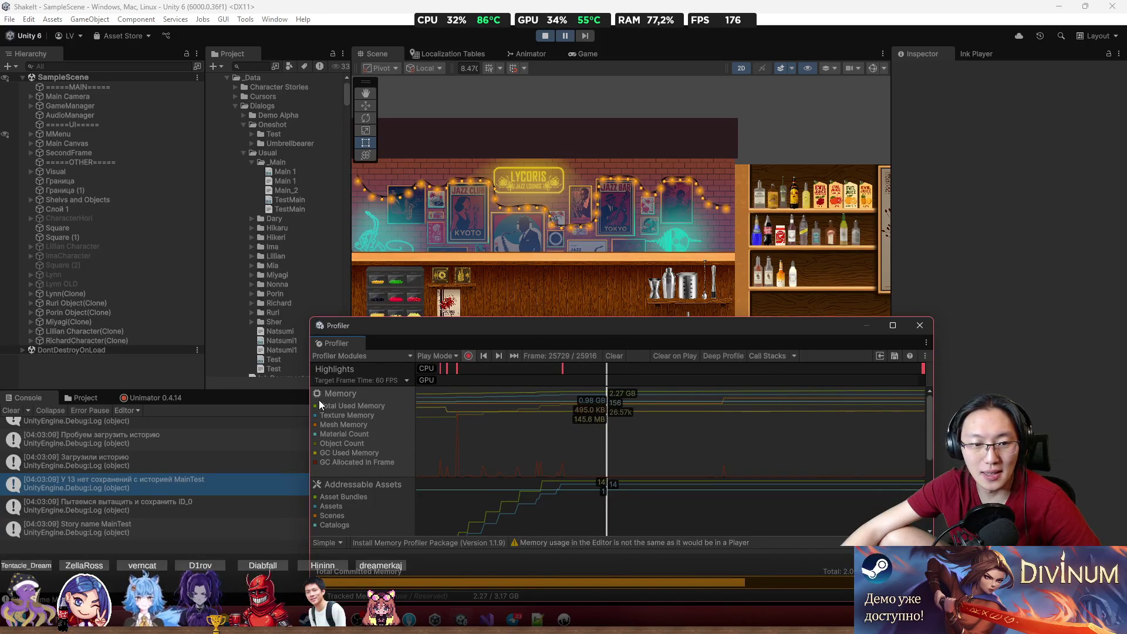
{"action": "left_click_drag", "start_coordinate": [309, 397], "coordinate": [155, 397]}
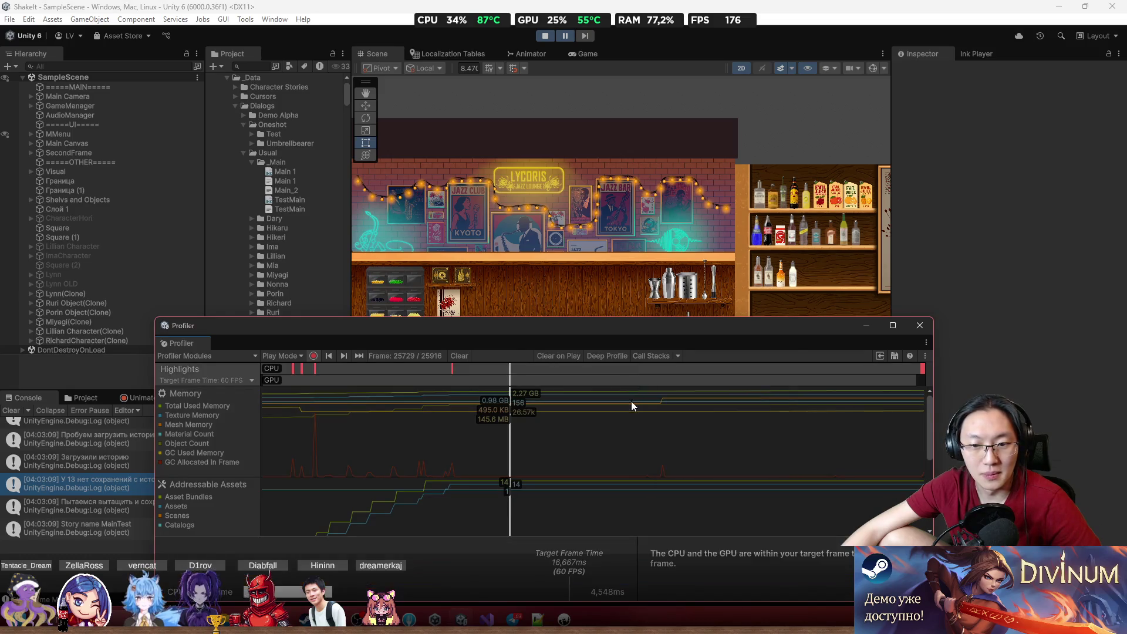
{"action": "left_click", "coordinate": [678, 405]}
{"action": "left_click", "coordinate": [751, 407]}
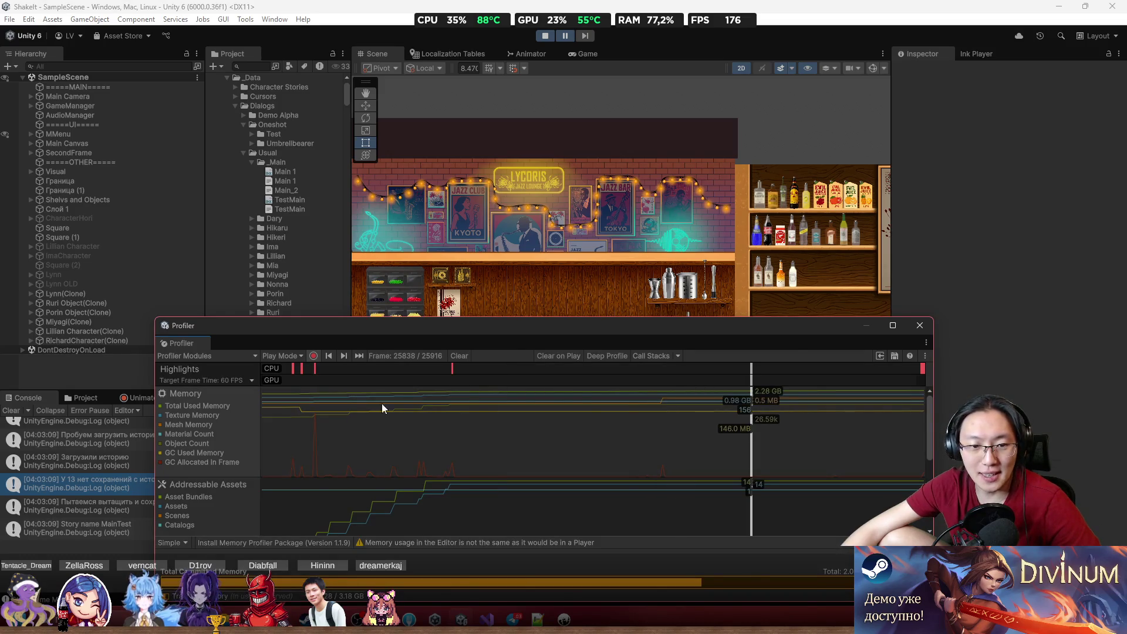
{"action": "left_click", "coordinate": [263, 403]}
{"action": "left_click", "coordinate": [275, 409]}
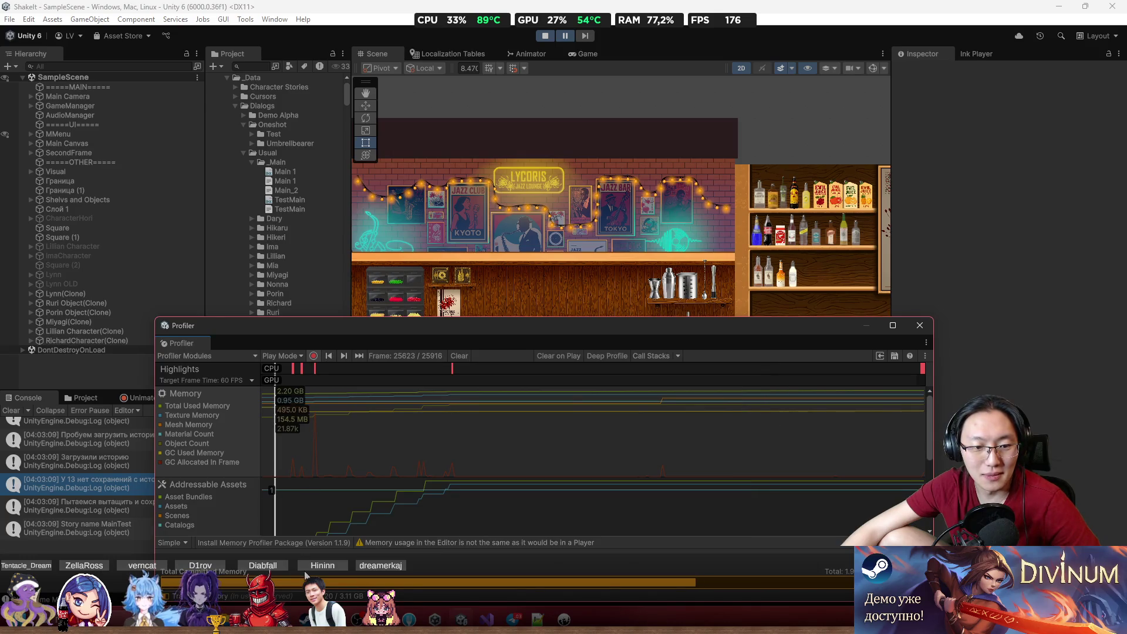
{"action": "left_click_drag", "start_coordinate": [457, 329], "coordinate": [567, 317]}
- Restart play mode and inspect memory at the current and a slightly later frame
{"action": "left_click", "coordinate": [543, 36]}
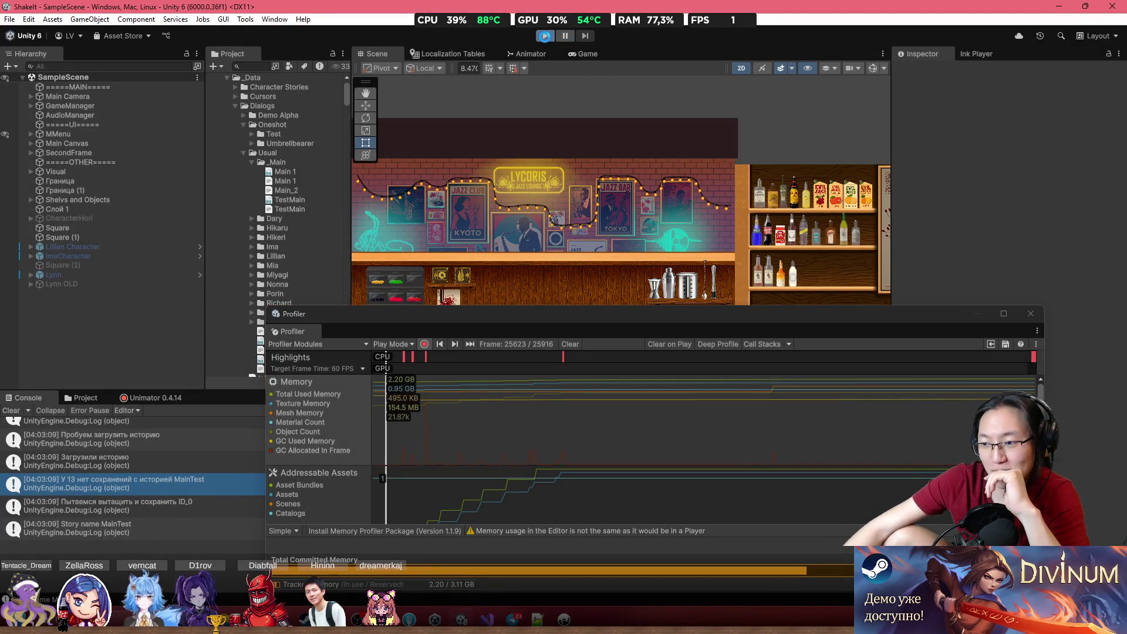
{"action": "left_click", "coordinate": [544, 37]}
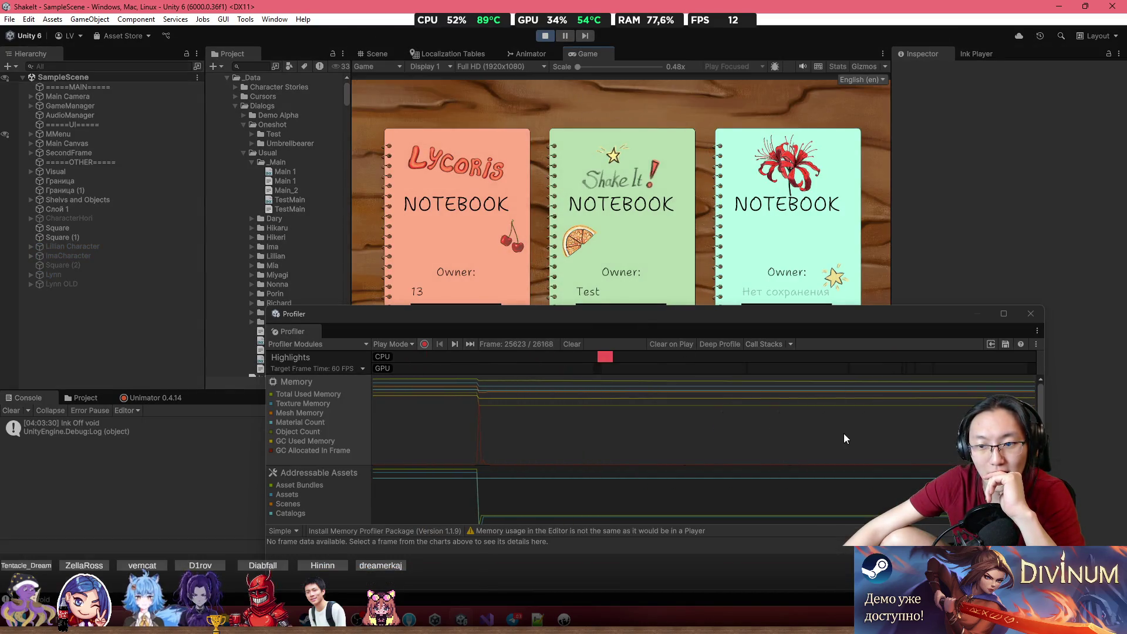
{"action": "left_click", "coordinate": [812, 413]}
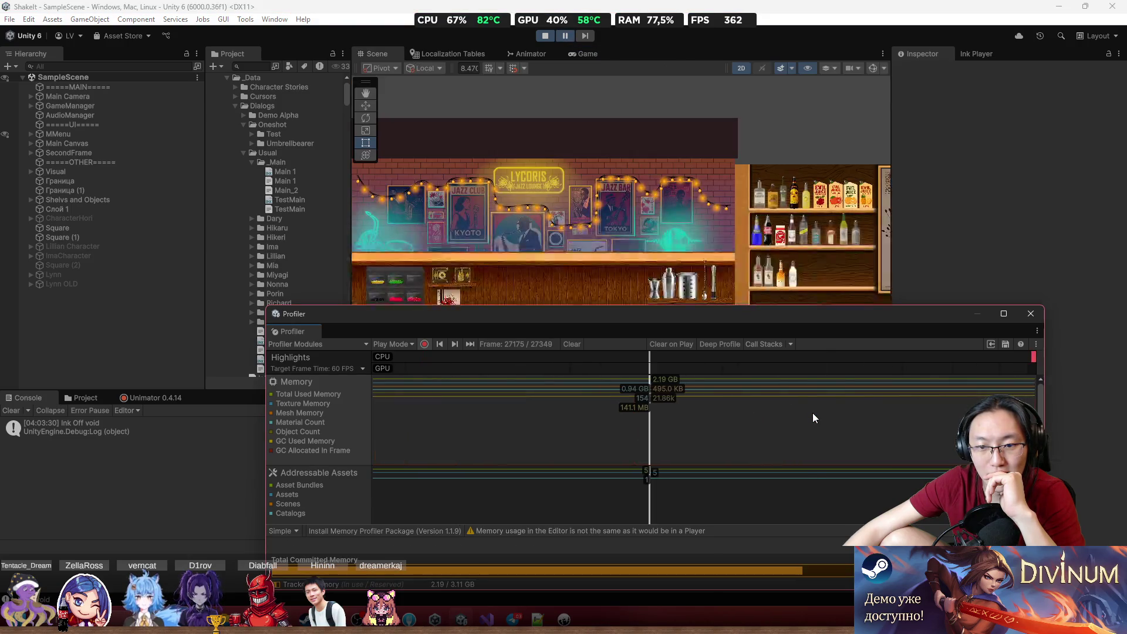
{"action": "left_click", "coordinate": [811, 414]}
{"action": "left_click", "coordinate": [895, 413]}
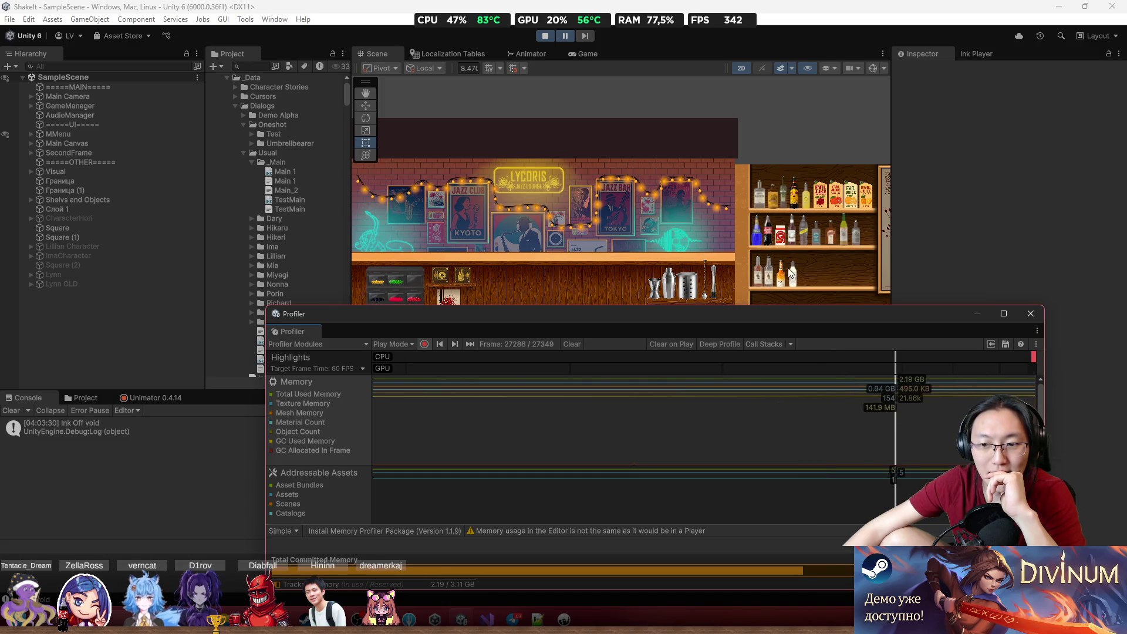
- Resume the game and compare memory across frames after the bar loads
{"action": "left_click", "coordinate": [562, 36]}
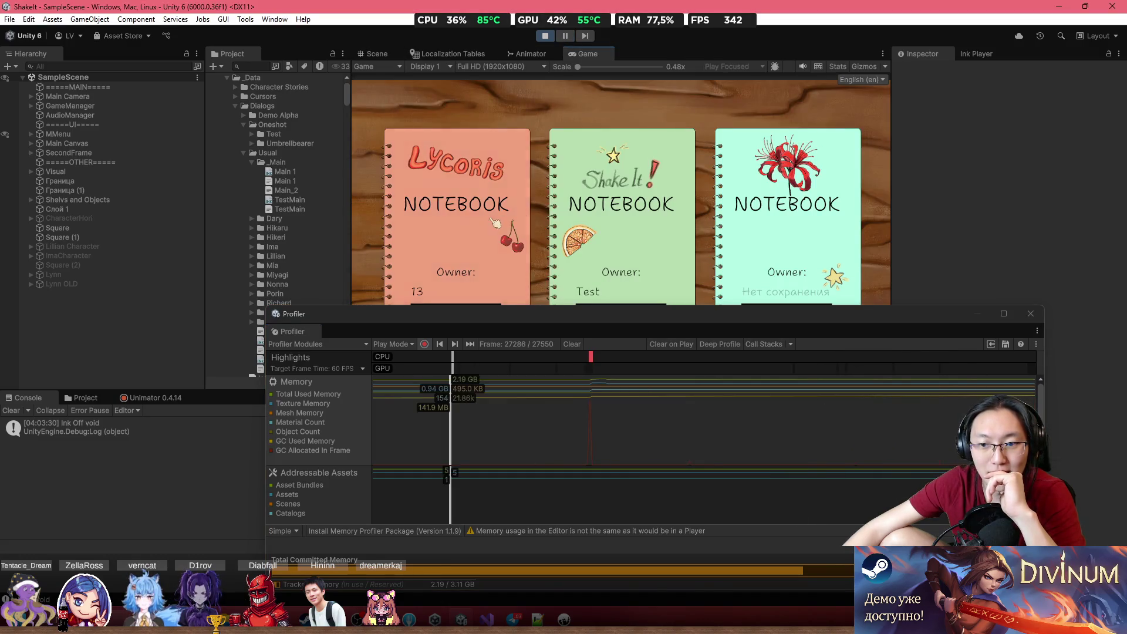
{"action": "left_click", "coordinate": [716, 426]}
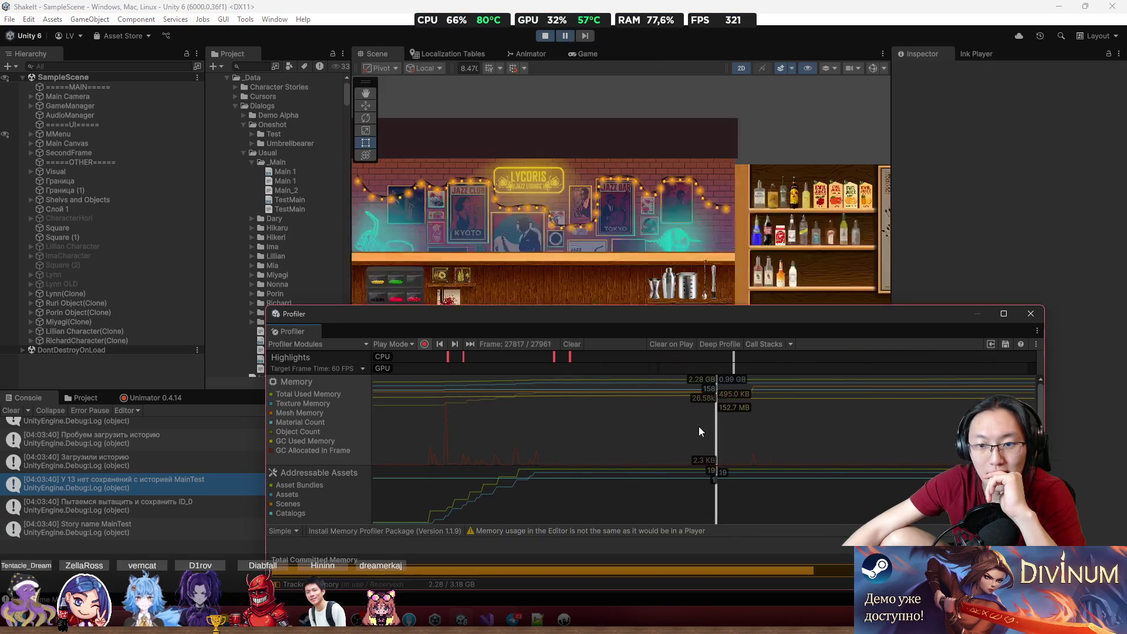
{"action": "mouse_move", "coordinate": [431, 437]}
{"action": "left_mouse_down"}
{"action": "mouse_move", "coordinate": [388, 430]}
{"action": "mouse_move", "coordinate": [856, 434]}
{"action": "left_mouse_up"}
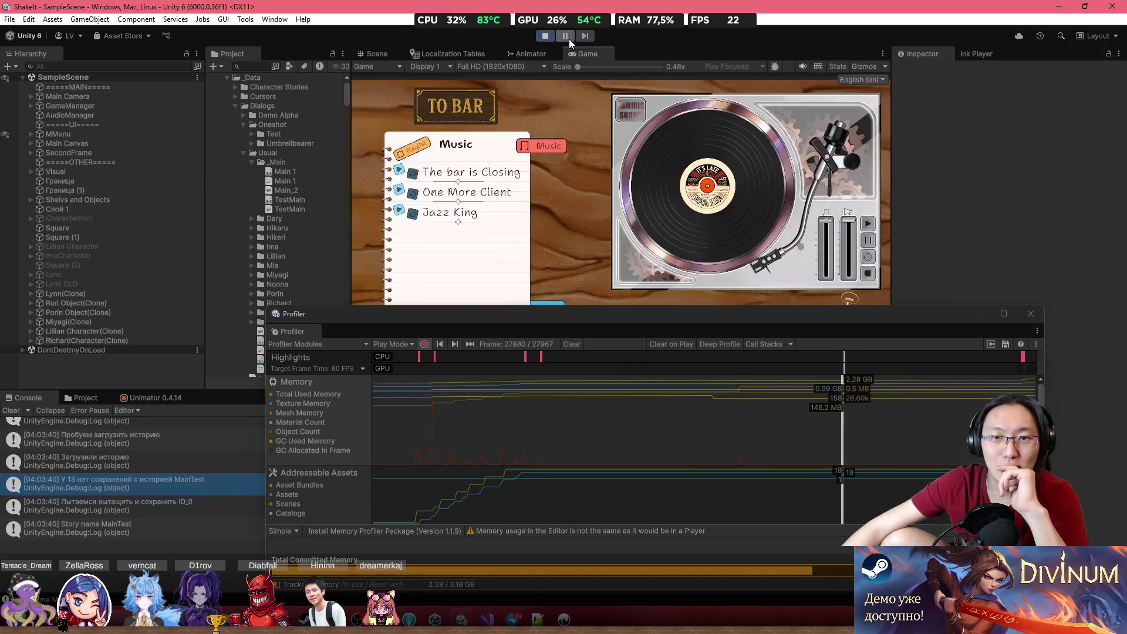
- Check memory at two recorded frames in the Profiler chart, then resume Play mode
{"action": "left_click", "coordinate": [877, 400]}
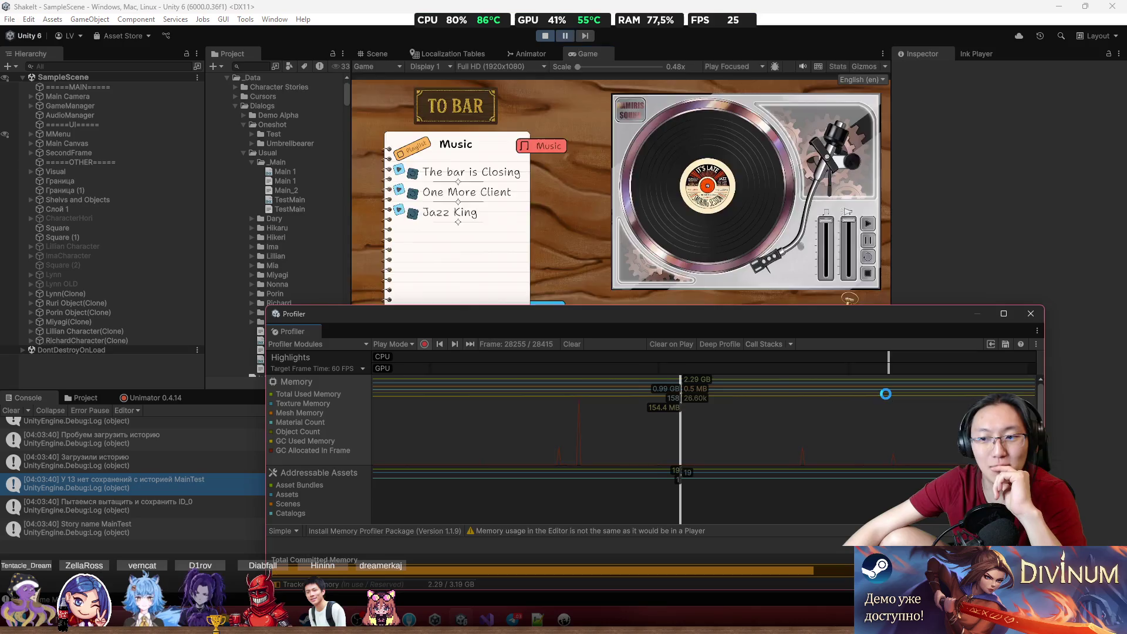
{"action": "left_click", "coordinate": [919, 403]}
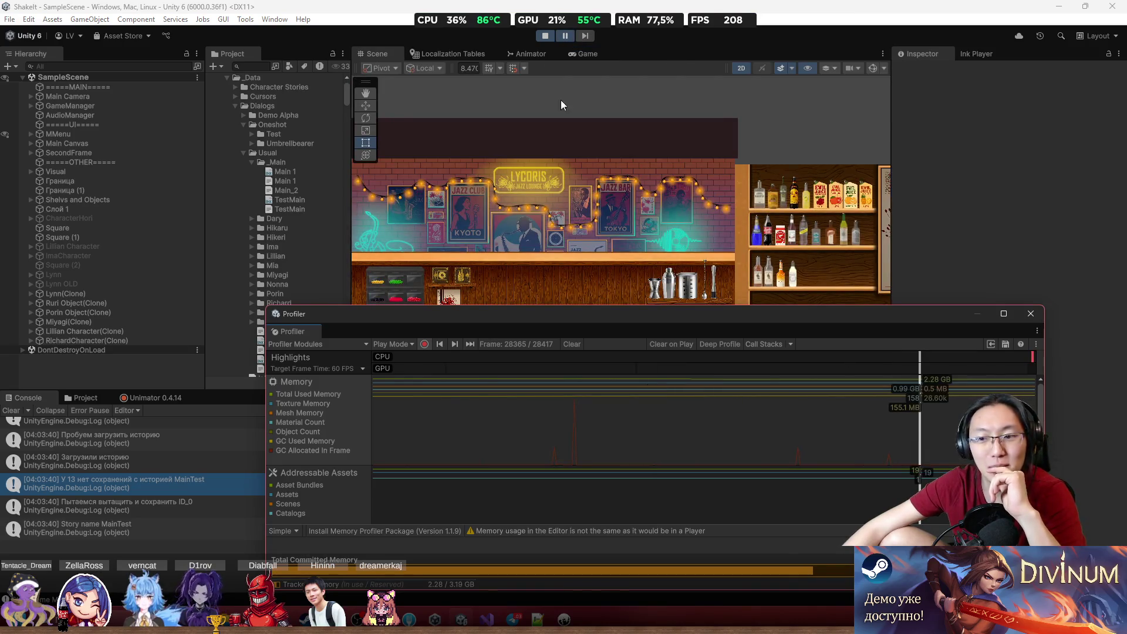
{"action": "left_click", "coordinate": [569, 36]}
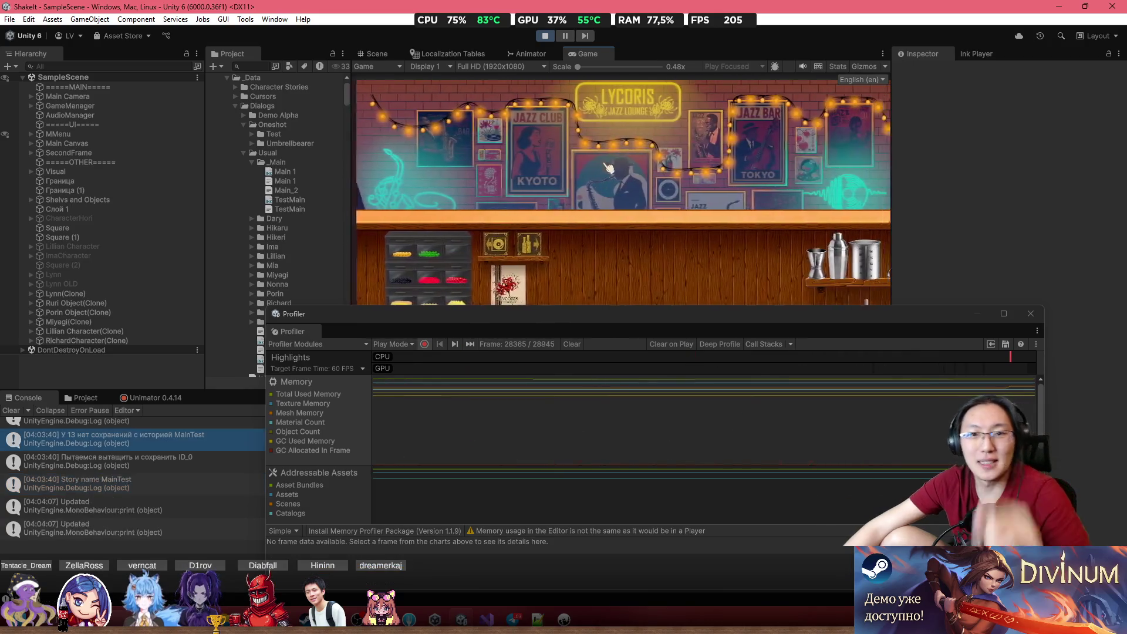
- Click through the bar dialogue, select Граница, and resume play until Лиллиан speaks
{"action": "left_click", "coordinate": [609, 159]}
{"action": "left_click", "coordinate": [612, 157]}
{"action": "left_click", "coordinate": [614, 156]}
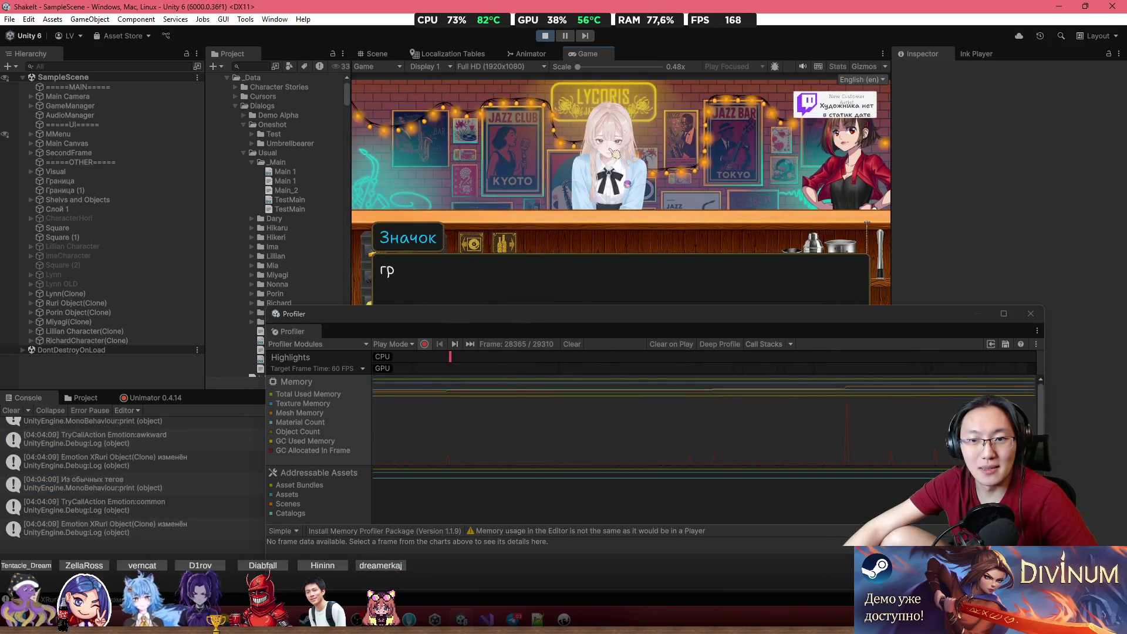
{"action": "left_click", "coordinate": [685, 383]}
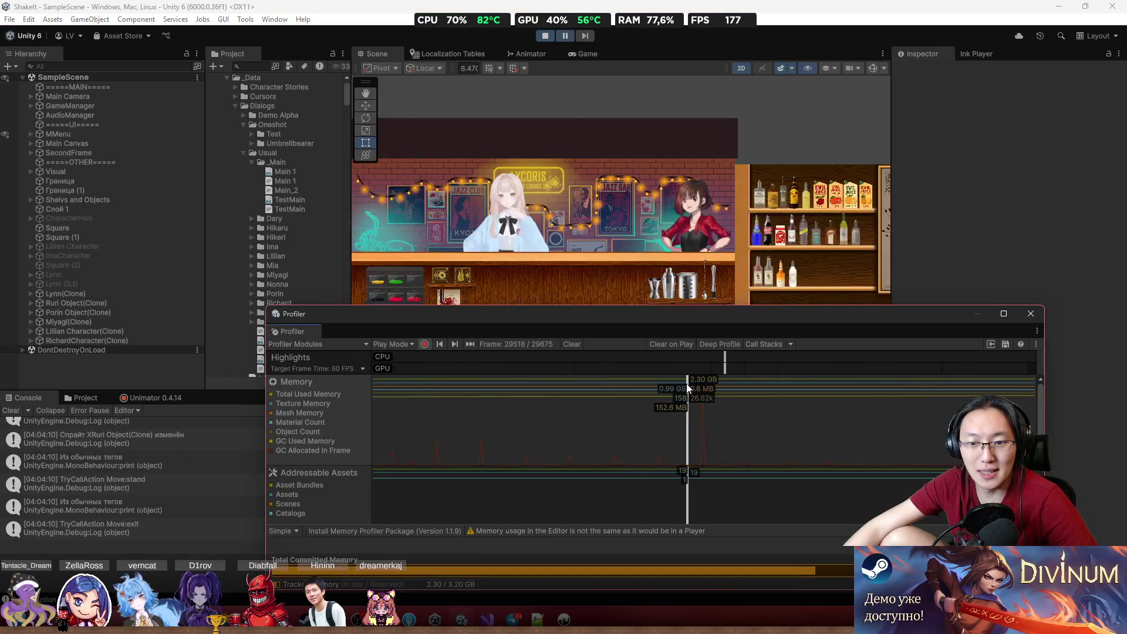
{"action": "left_click", "coordinate": [633, 135]}
{"action": "left_click", "coordinate": [565, 35]}
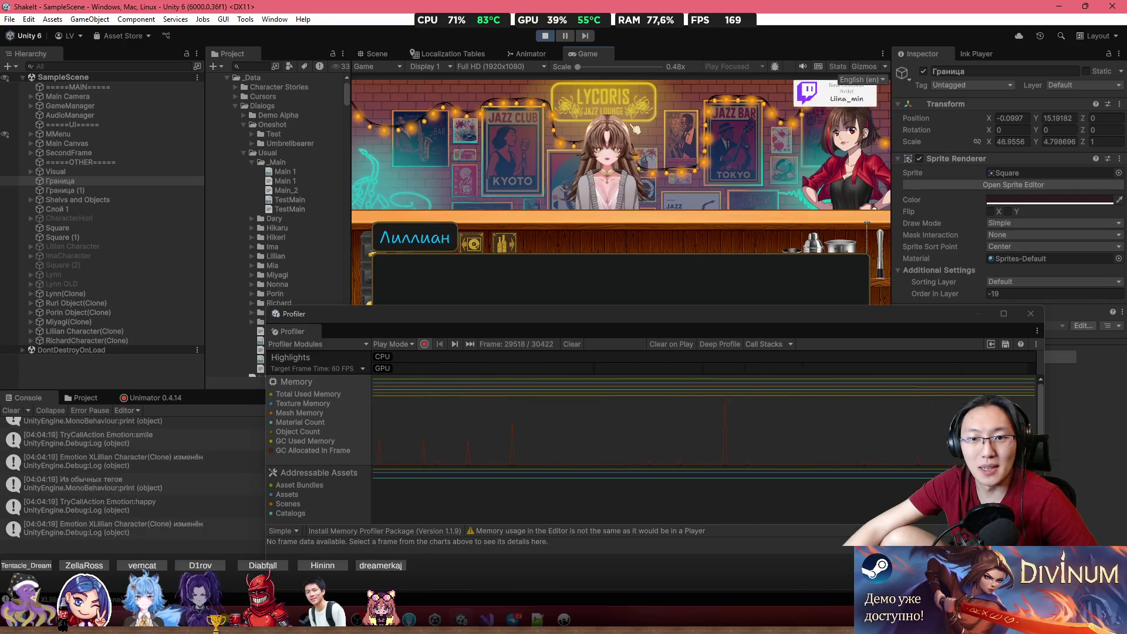
- Pause to inspect memory at several Profiler frames, switch to the Game view, and resume
{"action": "left_click", "coordinate": [716, 408]}
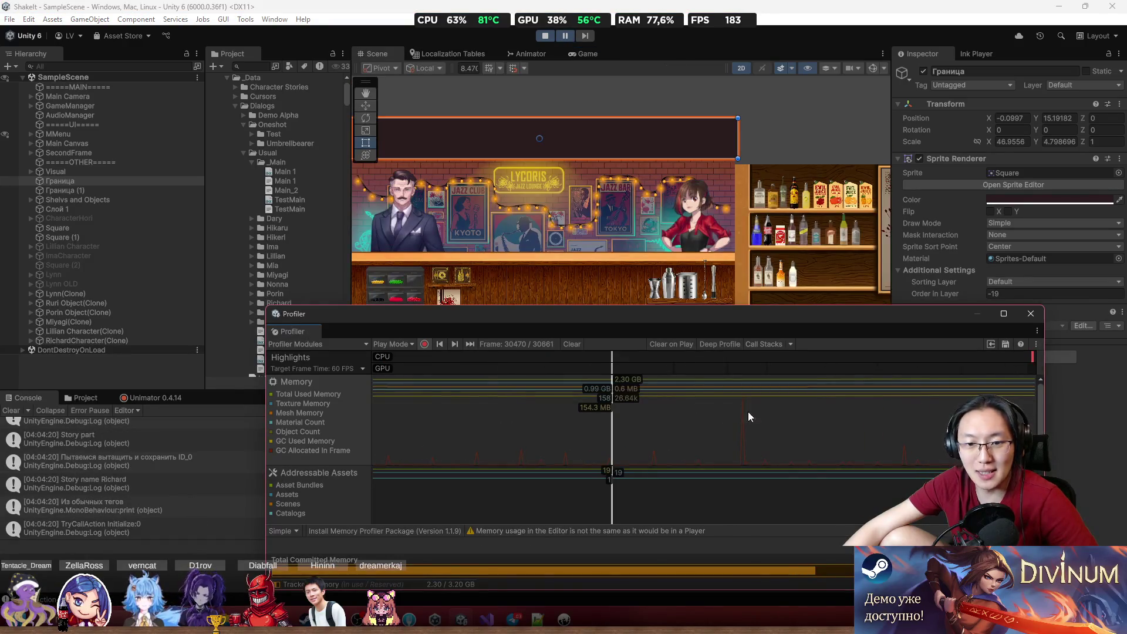
{"action": "left_click", "coordinate": [794, 411]}
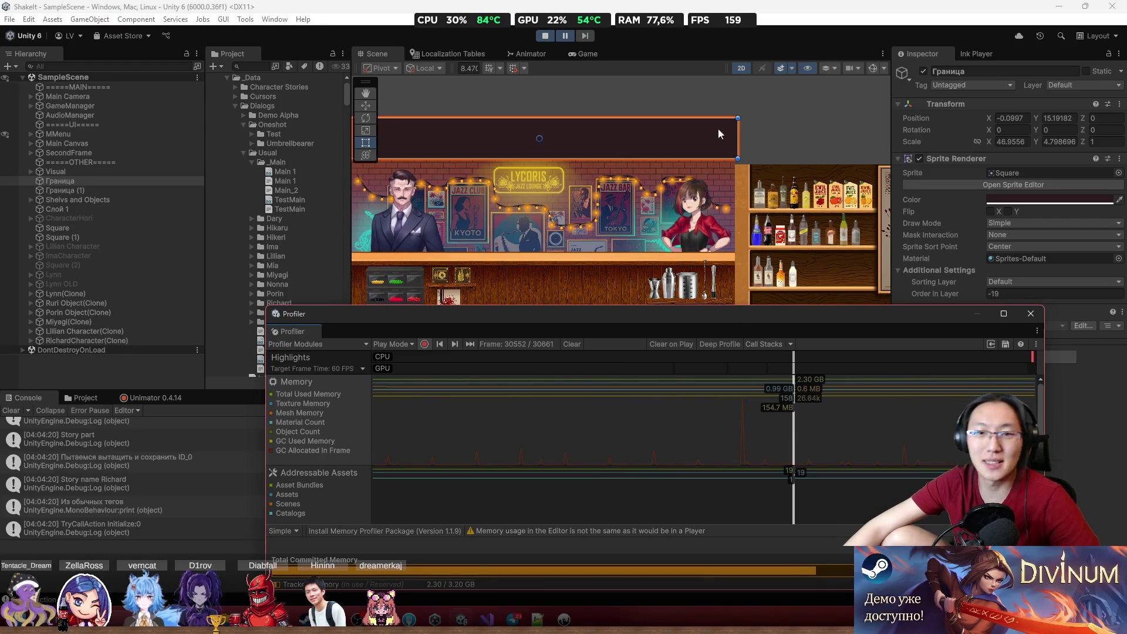
{"action": "left_click", "coordinate": [564, 35]}
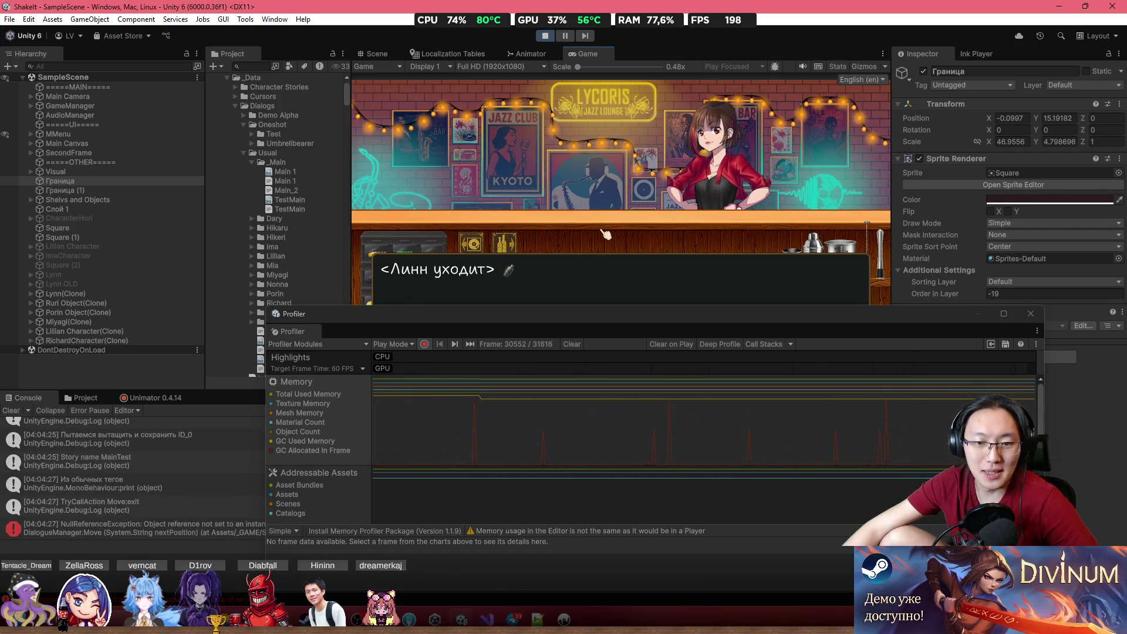
{"action": "left_click", "coordinate": [759, 410]}
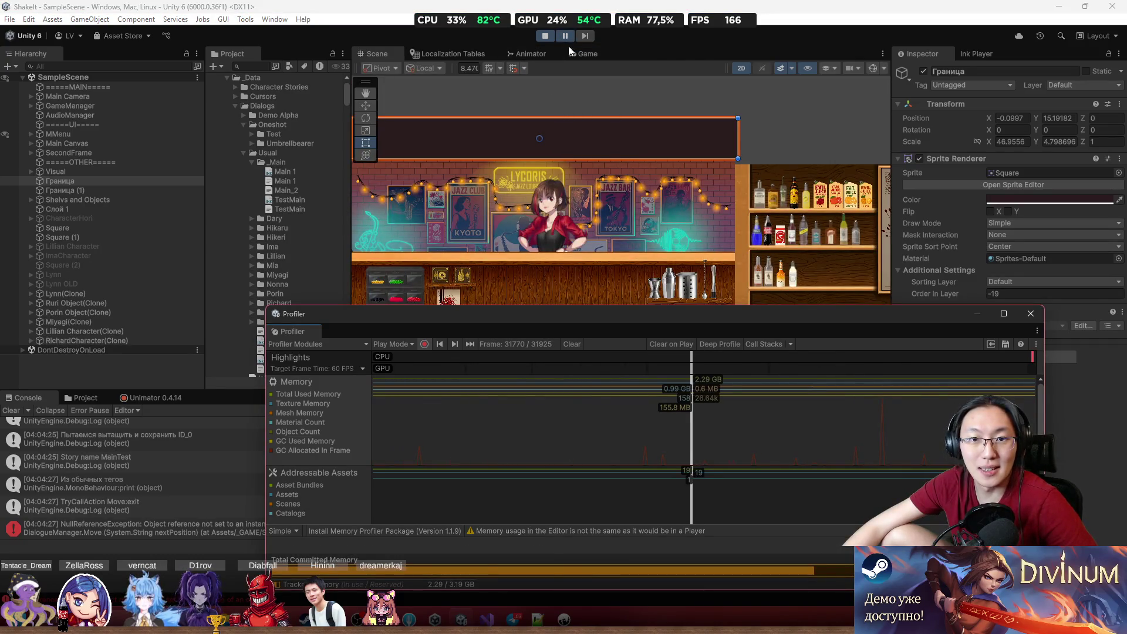
{"action": "left_click", "coordinate": [585, 54]}
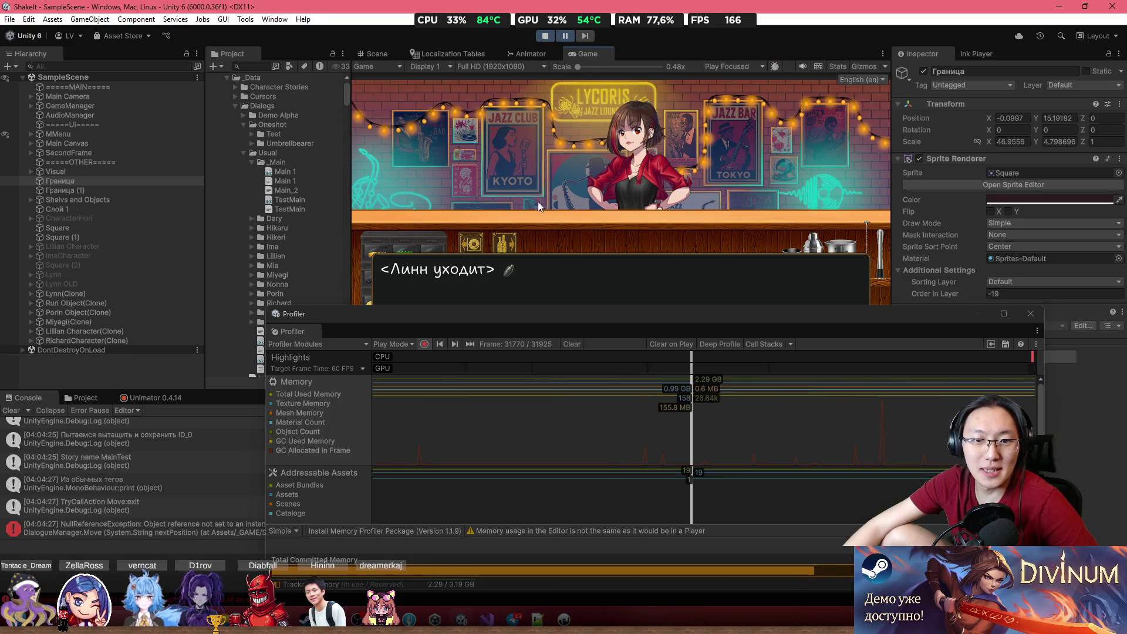
{"action": "left_click", "coordinate": [564, 35]}
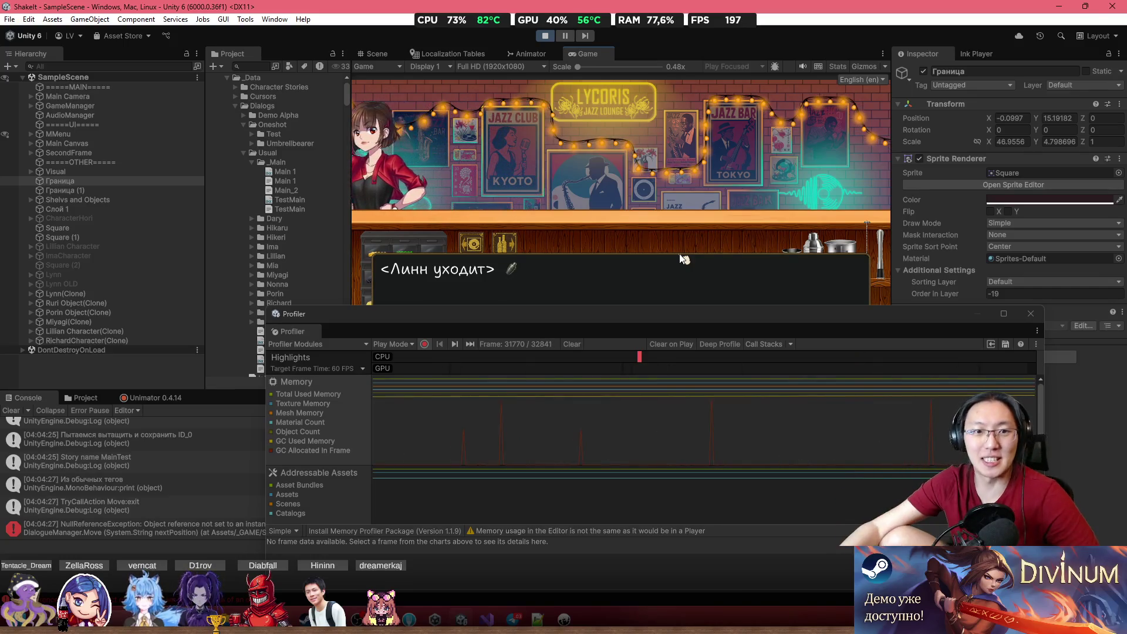
- Advance the dialogue to the day's final save and inspect memory at the newest frame
{"action": "left_click", "coordinate": [633, 180]}
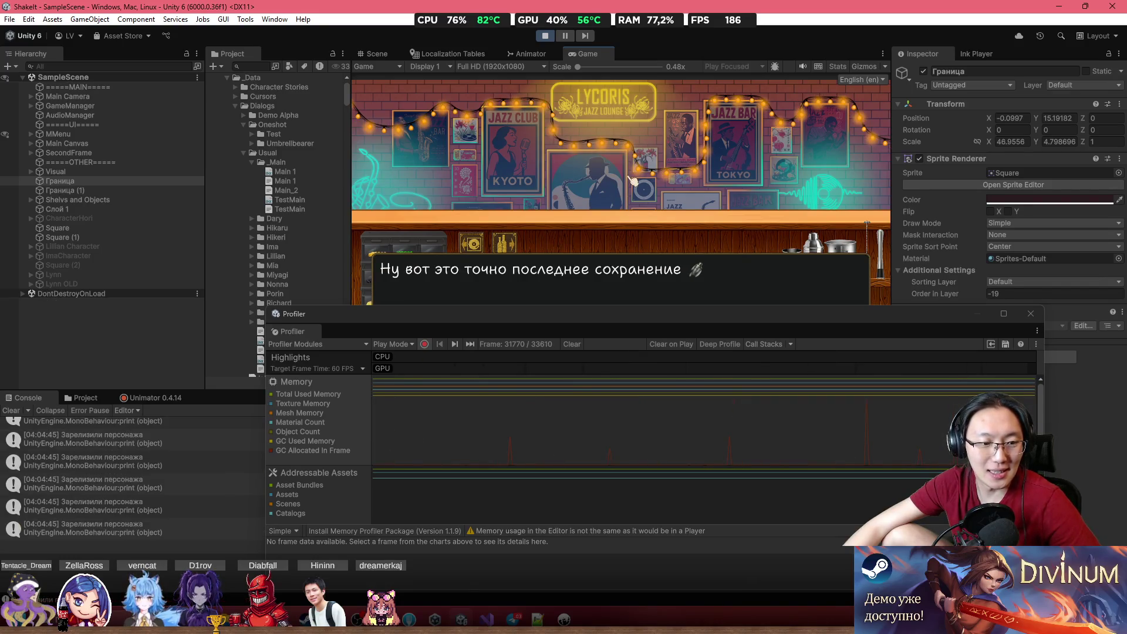
{"action": "left_click", "coordinate": [678, 429]}
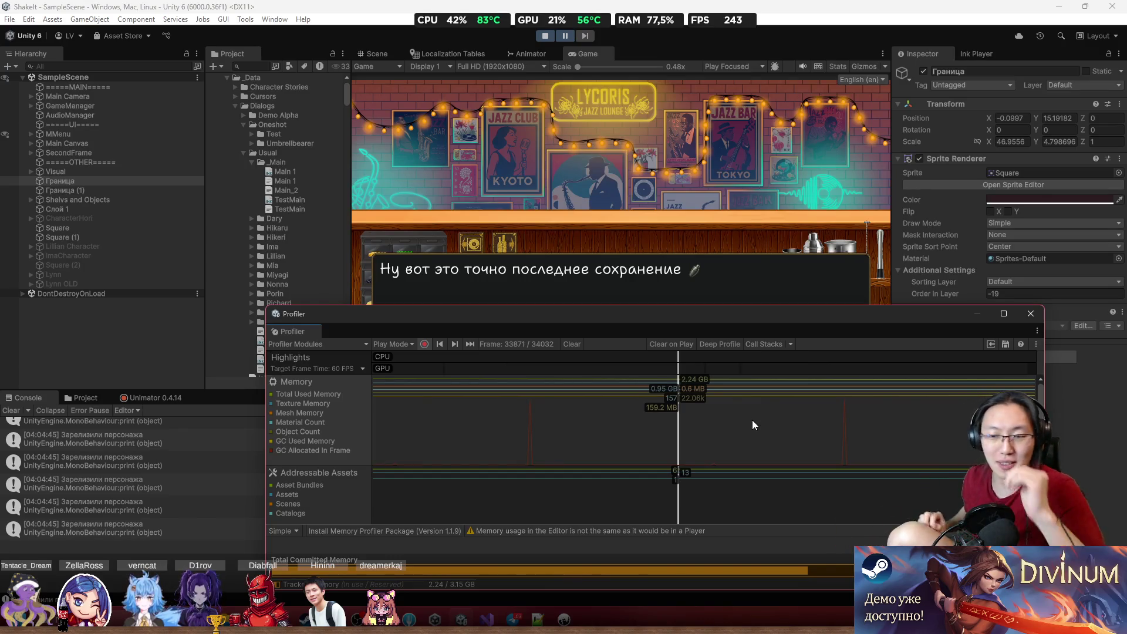
{"action": "left_click_drag", "start_coordinate": [880, 401], "coordinate": [956, 403]}
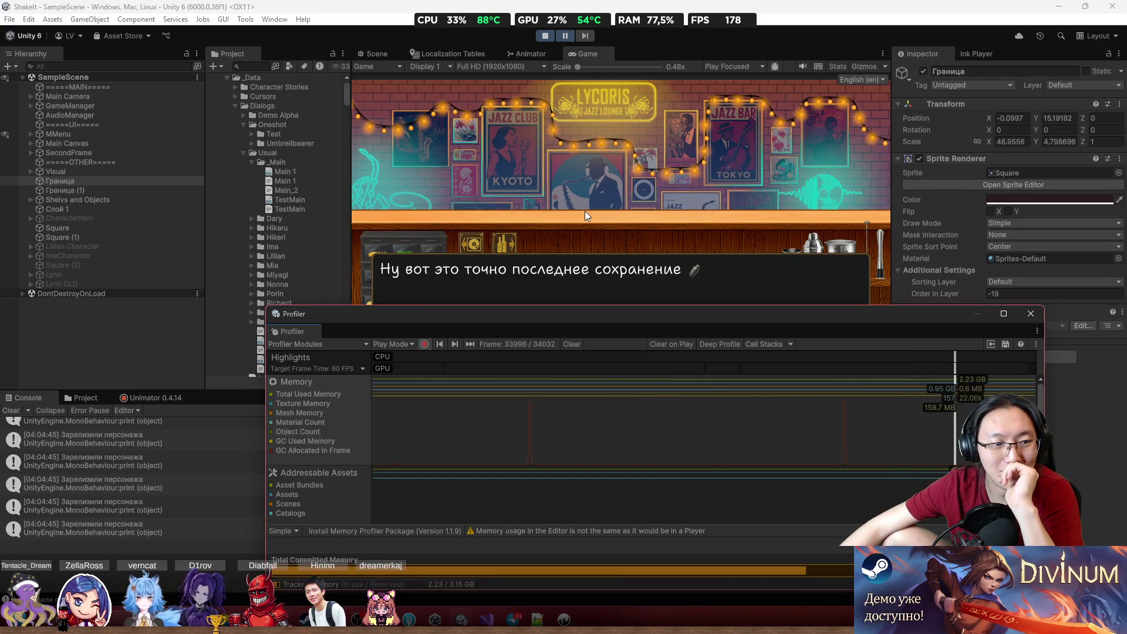
{"action": "left_click_drag", "start_coordinate": [413, 314], "coordinate": [470, 317]}
{"action": "scroll", "coordinate": [193, 493], "scroll_direction": "up", "scroll_amount": 2}
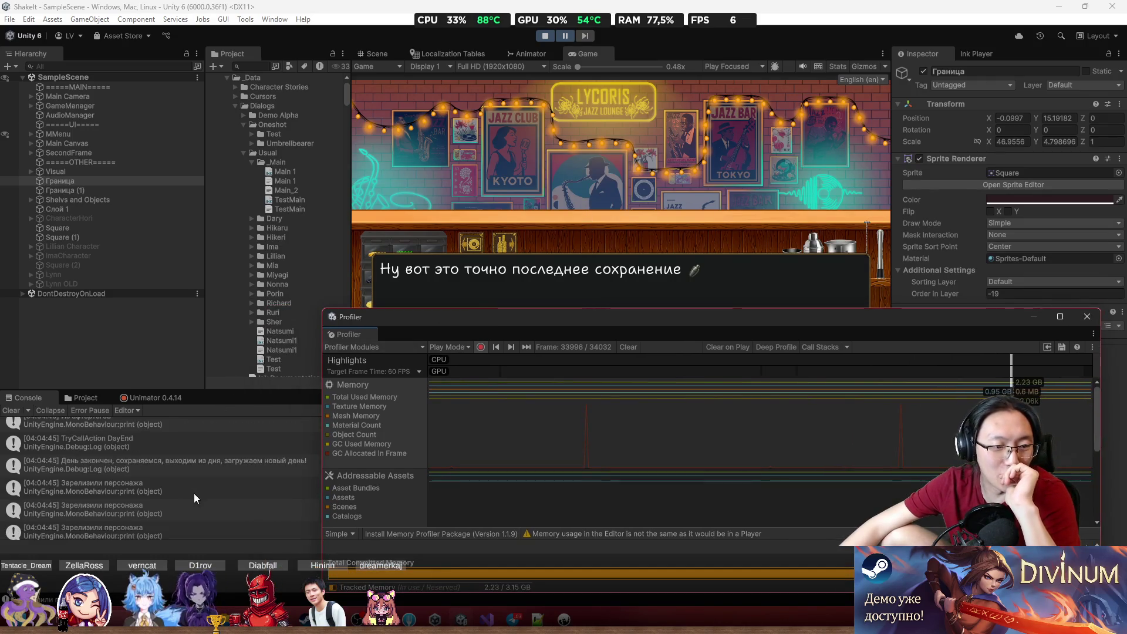
- Open SaveSystem.cs from the Console log and review the e.IsValid() release loop, then minimize Visual Studio
{"action": "double_click", "coordinate": [158, 498]}
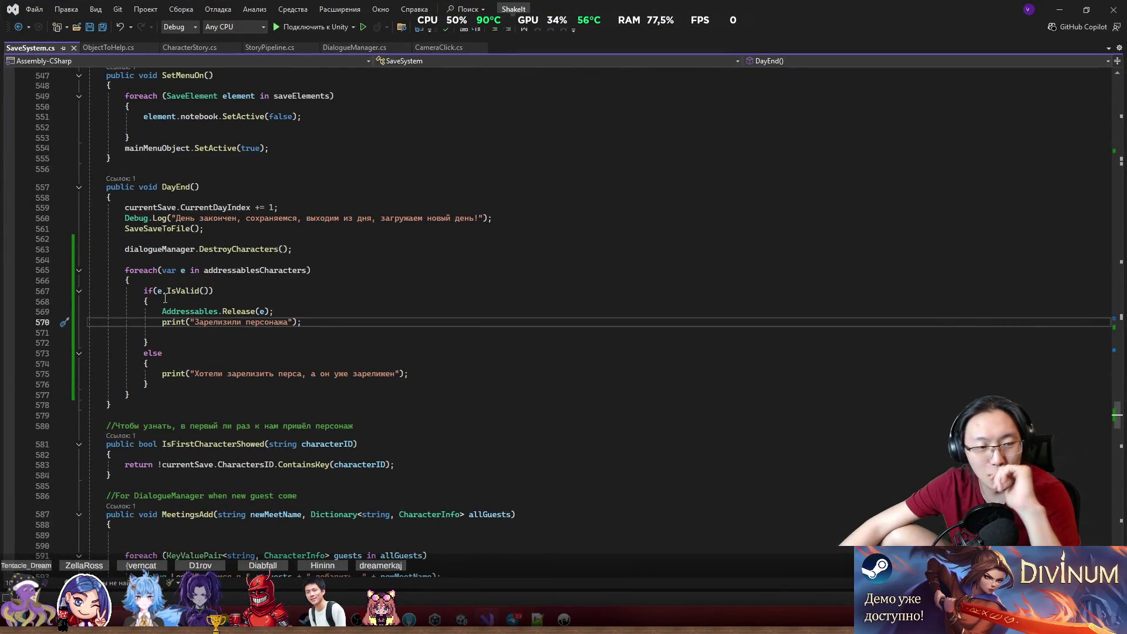
{"action": "left_click_drag", "start_coordinate": [158, 291], "coordinate": [214, 290]}
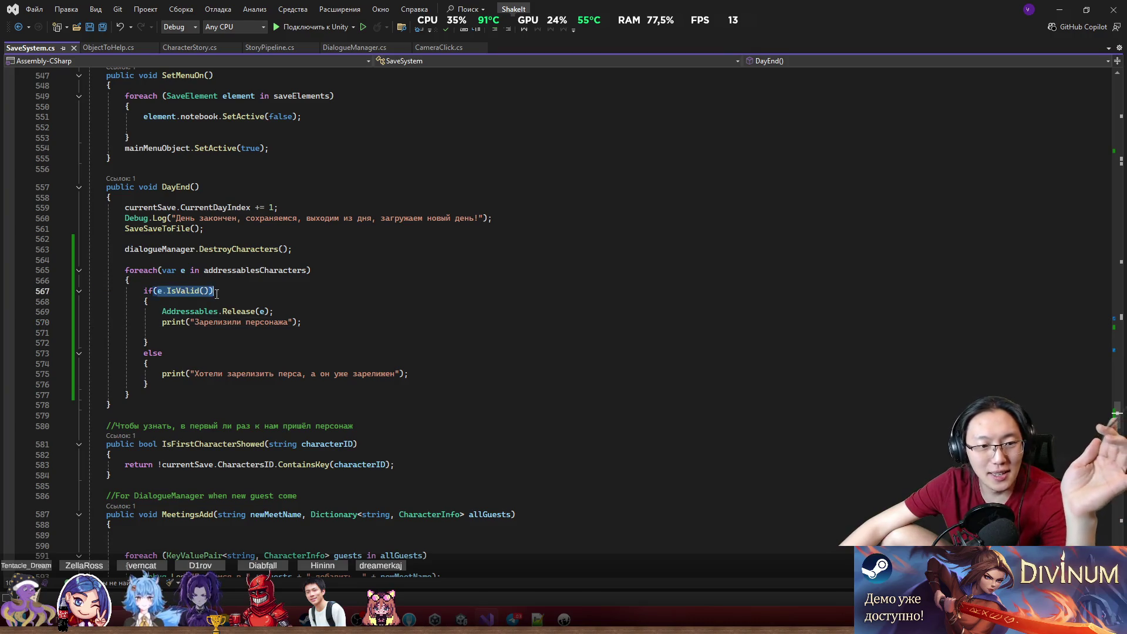
{"action": "left_click", "coordinate": [239, 311]}
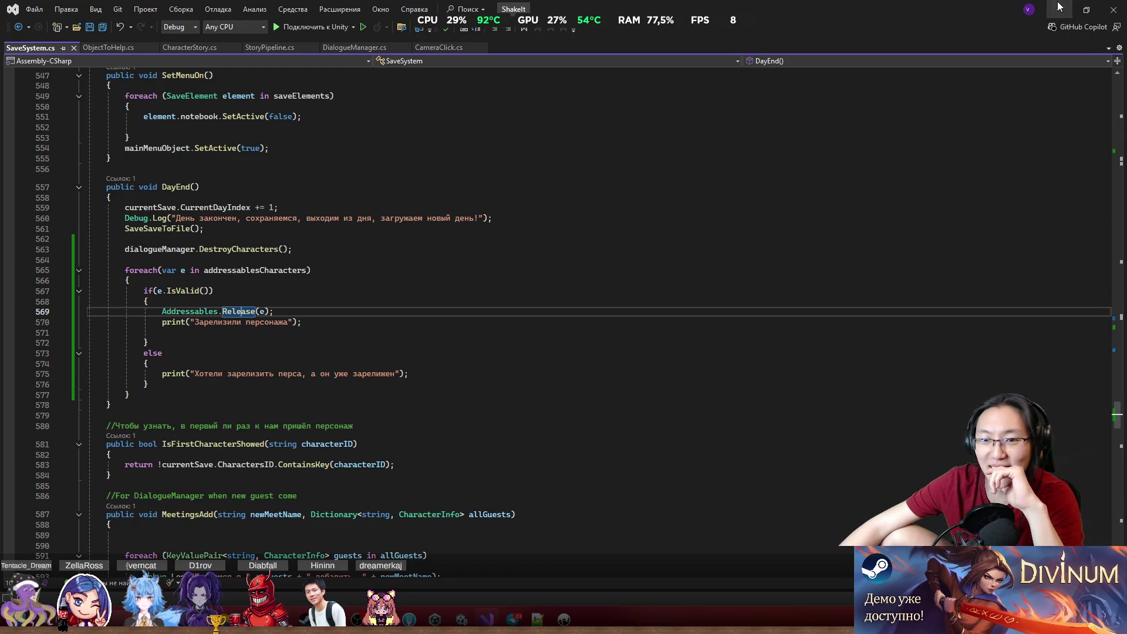
{"action": "left_click", "coordinate": [1059, 8]}
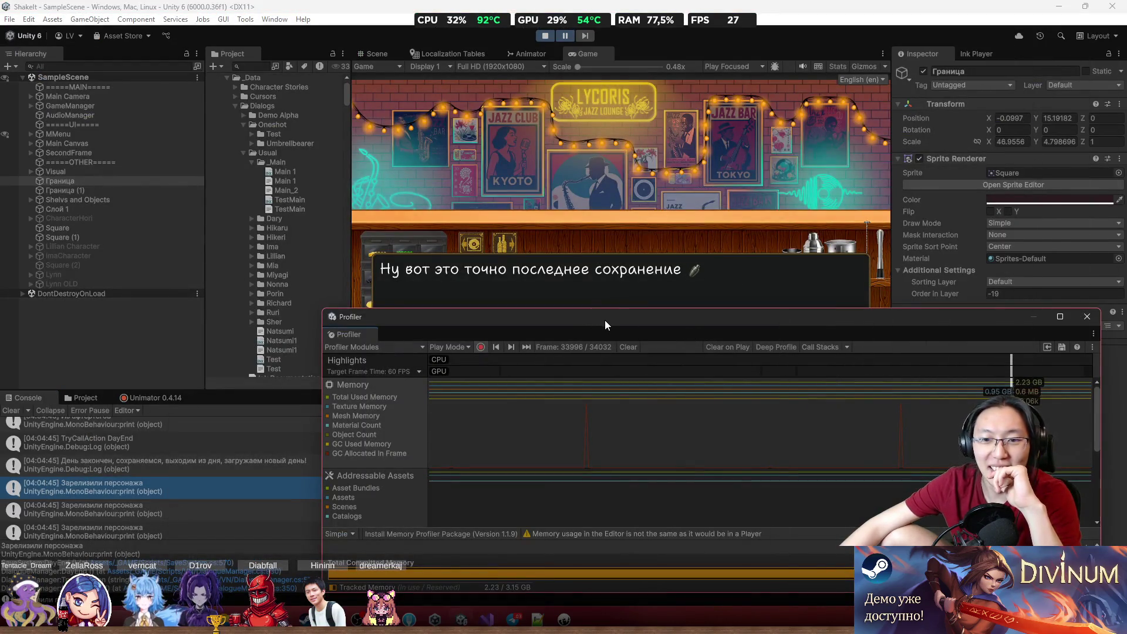
- Select the latest Profiler frame and raise the window to show the memory totals (2.23 of 3.14 GB)
{"action": "left_click_drag", "start_coordinate": [604, 319], "coordinate": [535, 326]}
{"action": "left_click", "coordinate": [564, 33]}
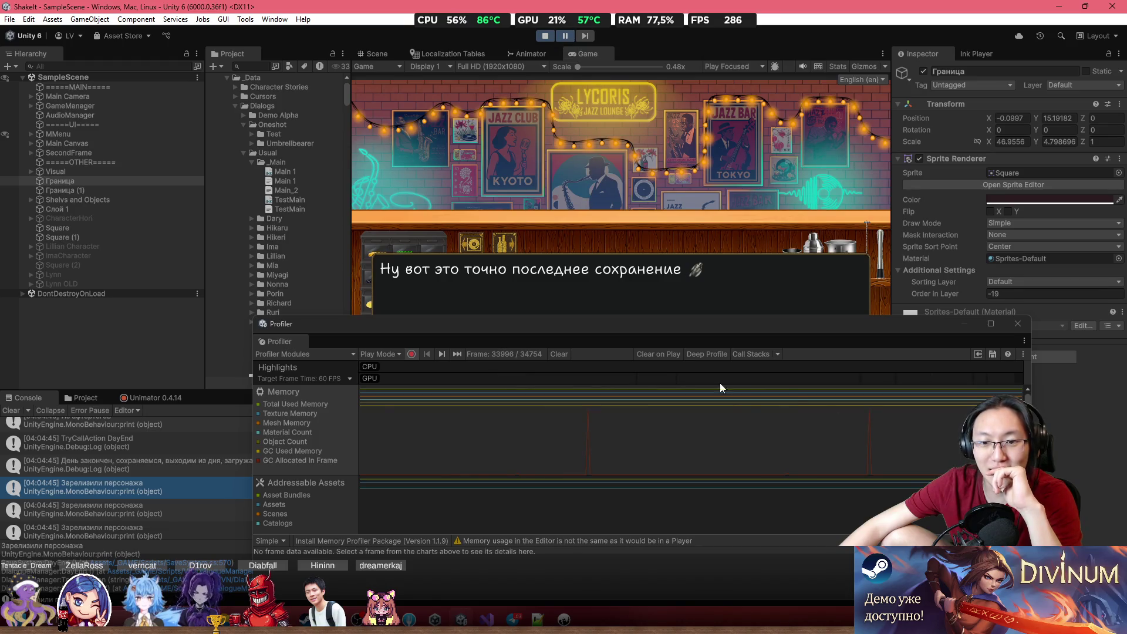
{"action": "left_click", "coordinate": [766, 452]}
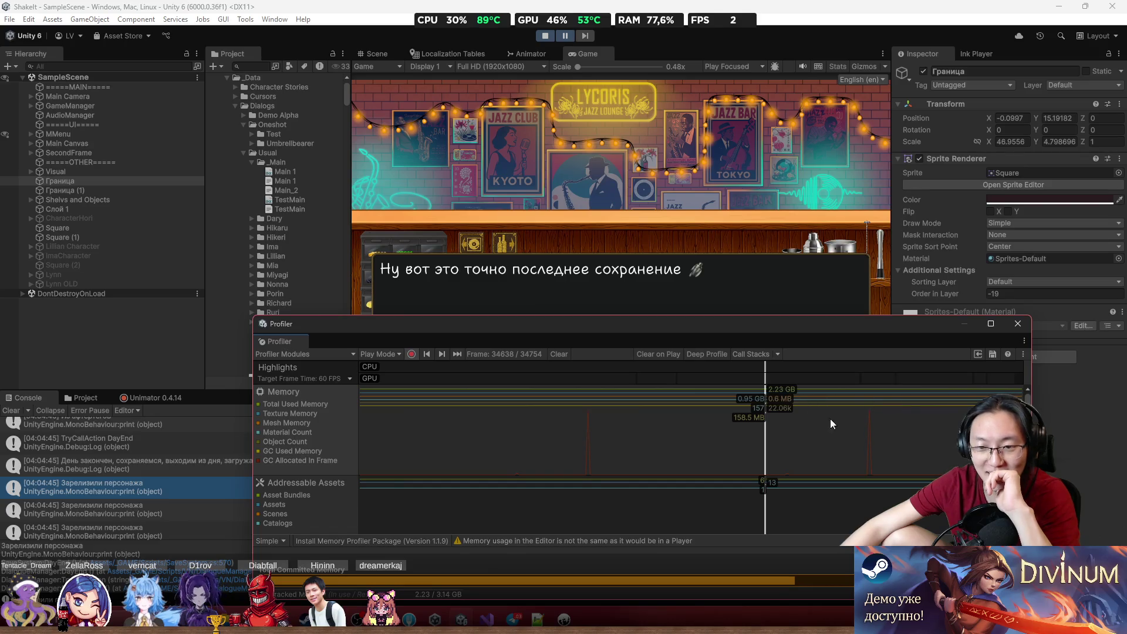
{"action": "left_click", "coordinate": [951, 404]}
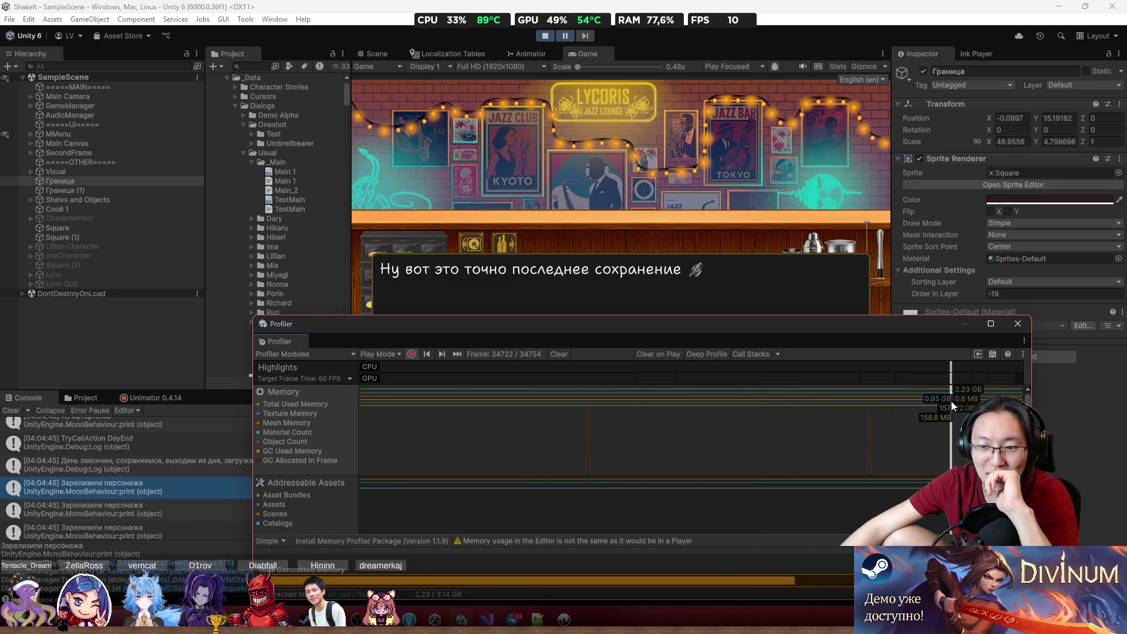
{"action": "mouse_move", "coordinate": [431, 322]}
{"action": "left_mouse_down"}
{"action": "mouse_move", "coordinate": [483, 313]}
{"action": "mouse_move", "coordinate": [508, 185]}
{"action": "mouse_move", "coordinate": [449, 97]}
{"action": "left_mouse_up"}
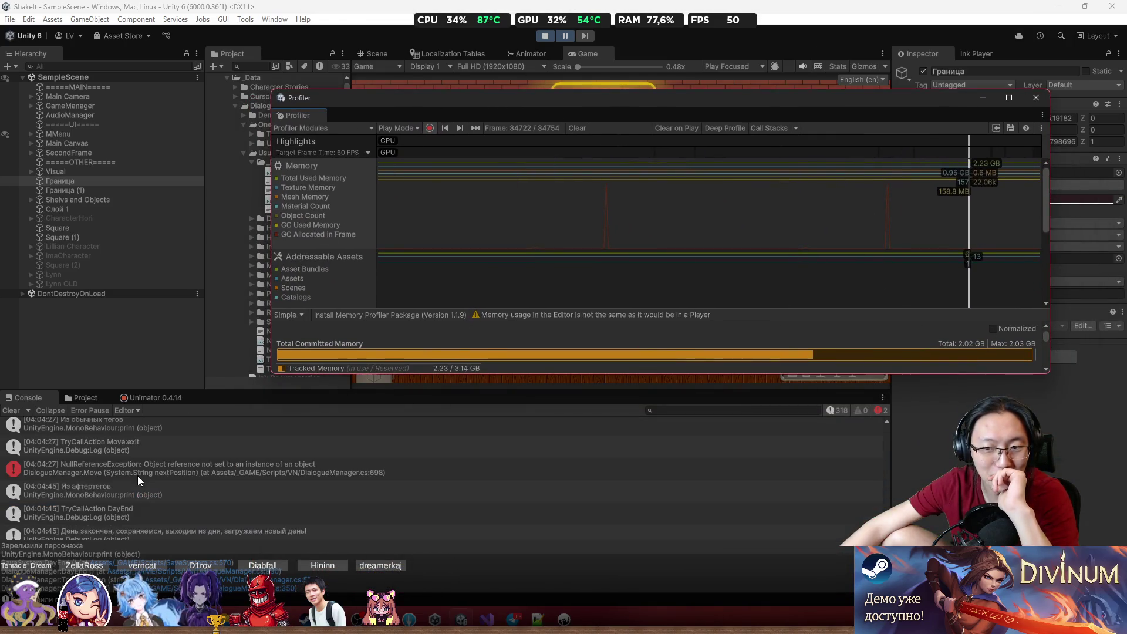
{"action": "scroll", "coordinate": [171, 499], "scroll_direction": "down", "scroll_amount": 2}
- Open the game's save files folder from the taskbar, then close it
{"action": "mouse_move", "coordinate": [253, 619]}
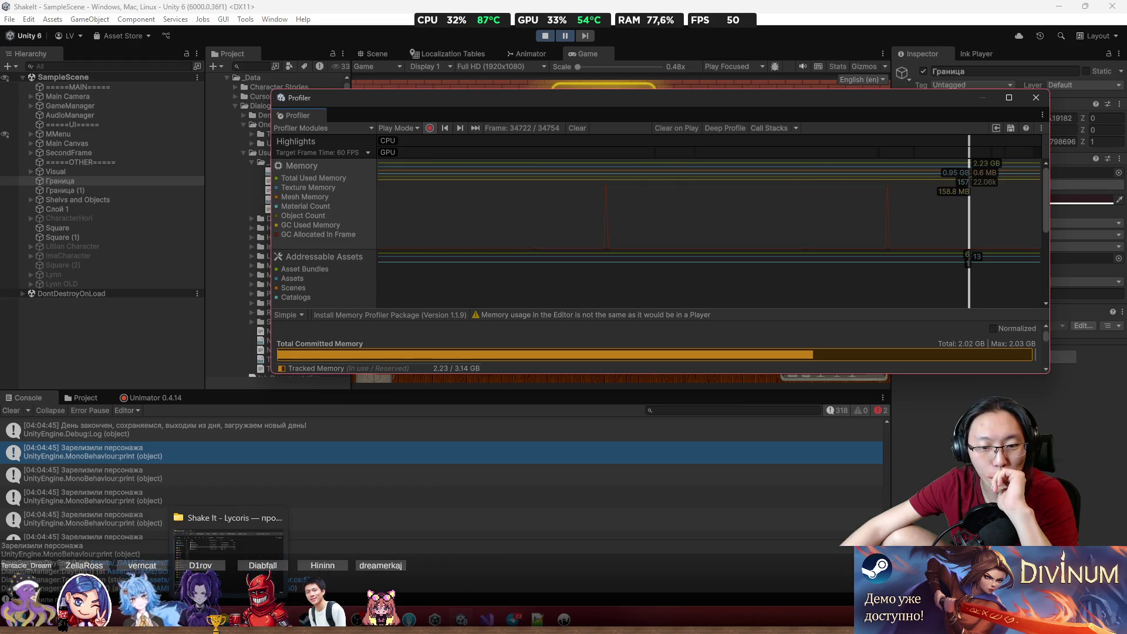
{"action": "left_click", "coordinate": [228, 536]}
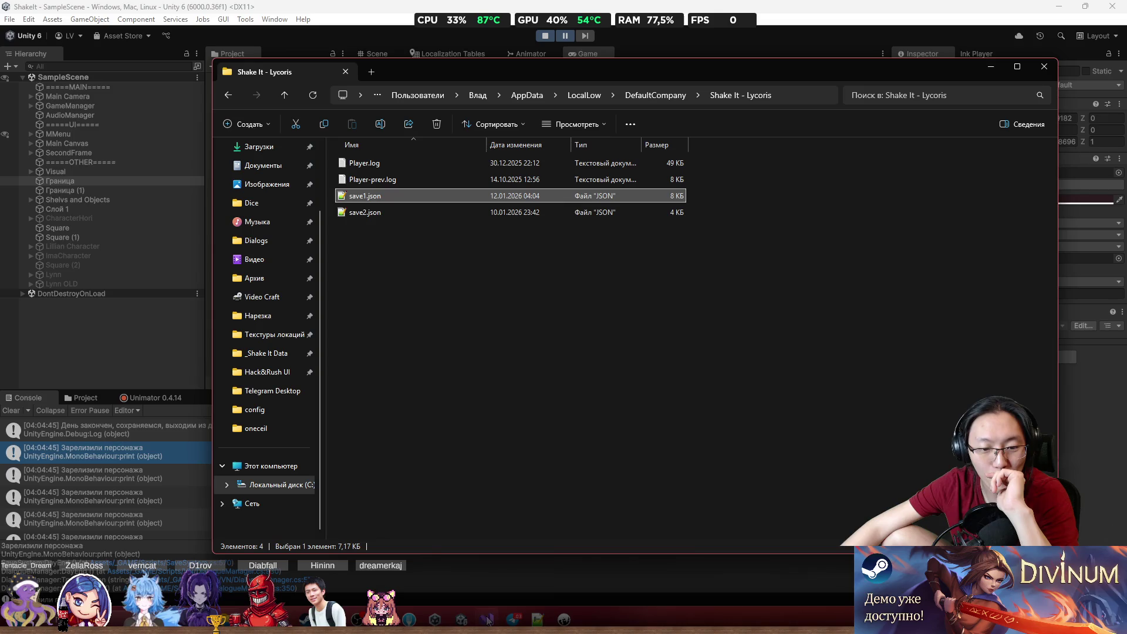
{"action": "left_click", "coordinate": [1042, 68]}
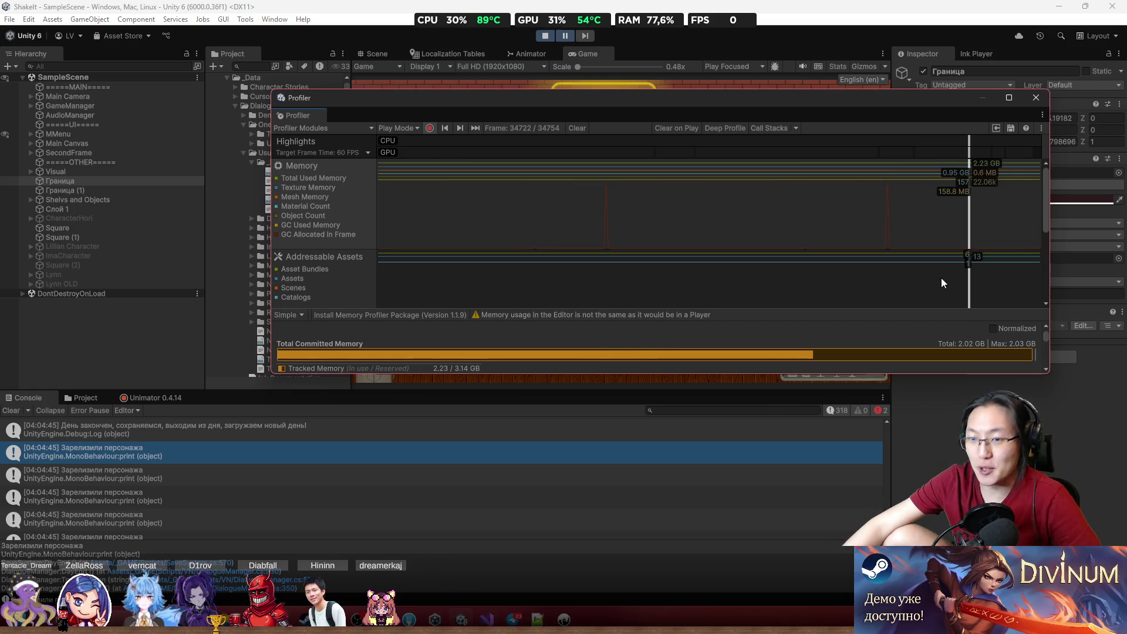
- Resume play, lower the Profiler window, and inspect memory across recorded frames
{"action": "mouse_move", "coordinate": [1019, 185]}
{"action": "left_mouse_down"}
{"action": "mouse_move", "coordinate": [1011, 200]}
{"action": "mouse_move", "coordinate": [803, 216]}
{"action": "left_mouse_up"}
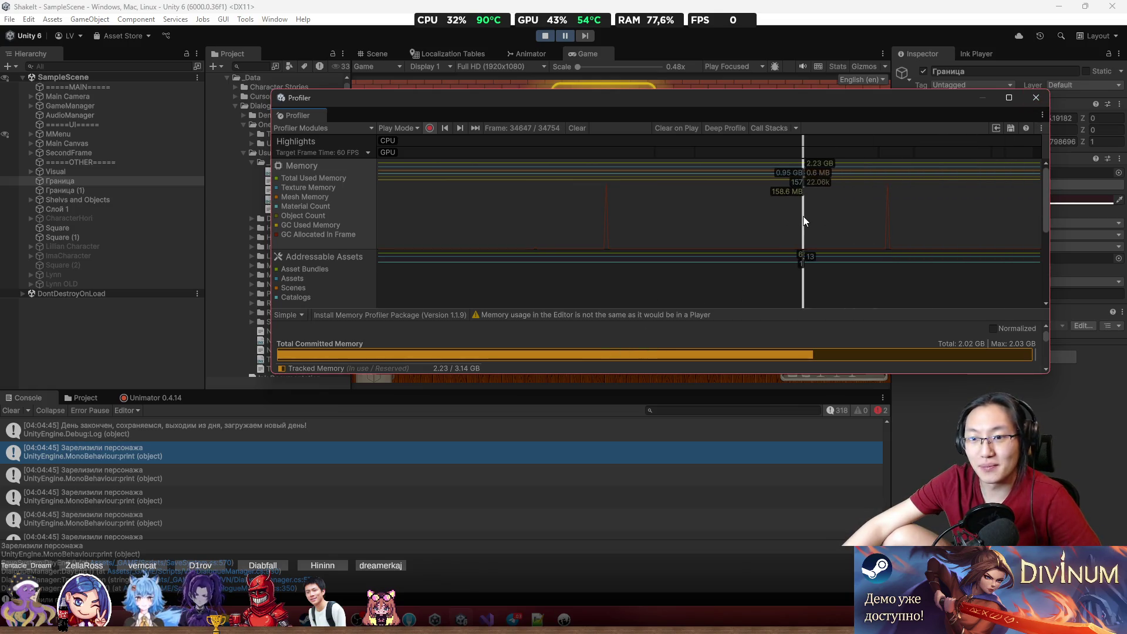
{"action": "left_click", "coordinate": [565, 36]}
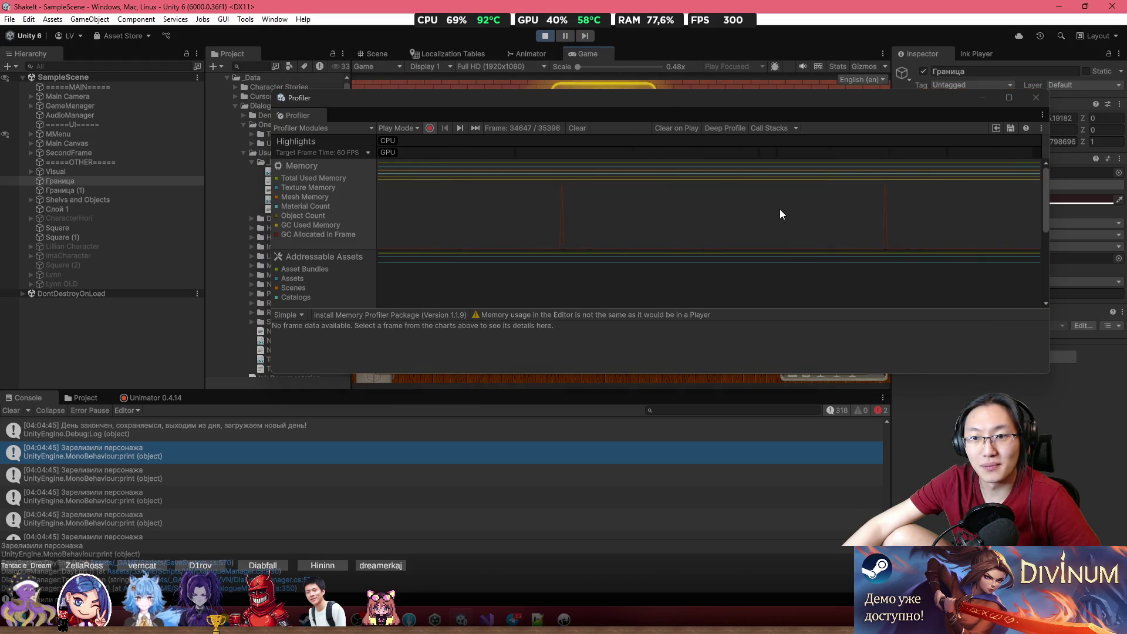
{"action": "left_click_drag", "start_coordinate": [651, 118], "coordinate": [672, 262]}
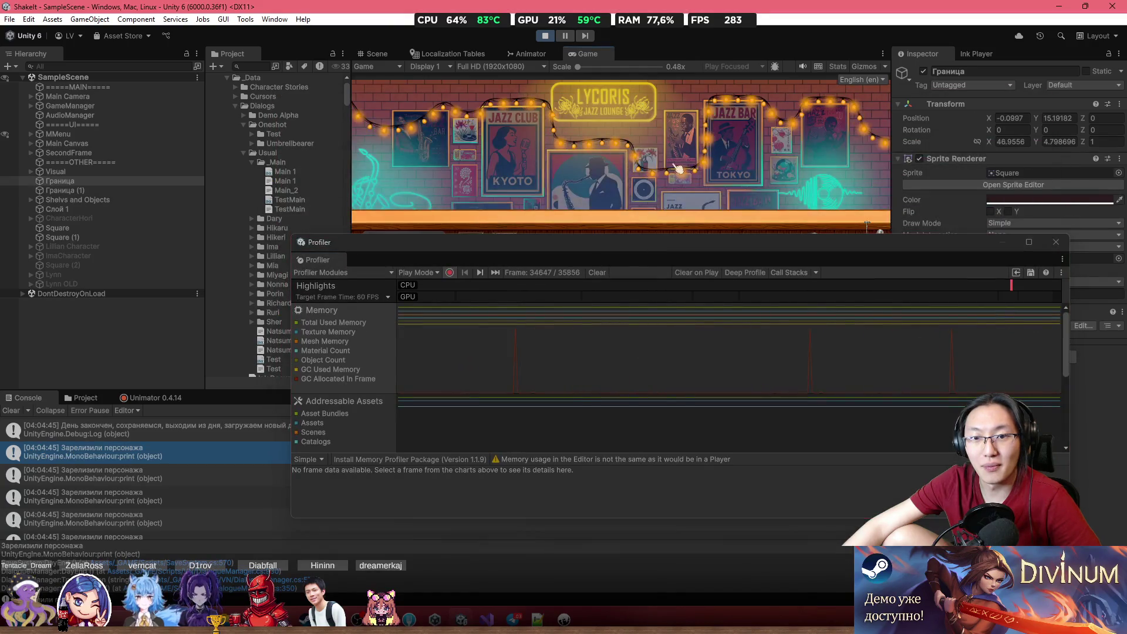
{"action": "left_click", "coordinate": [760, 315]}
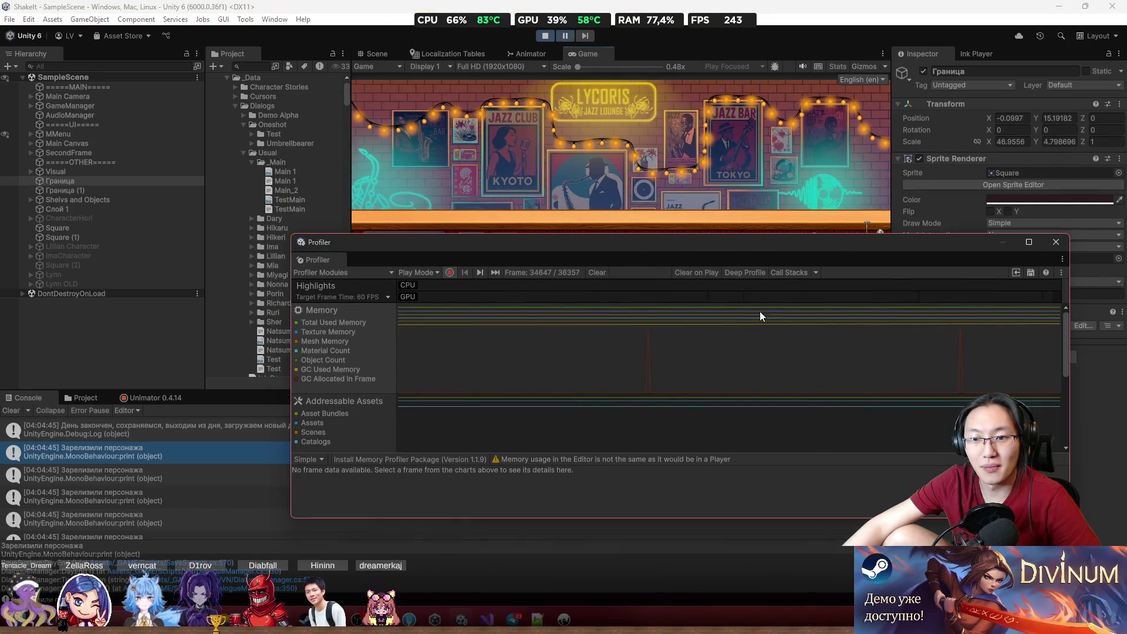
{"action": "left_click_drag", "start_coordinate": [747, 332], "coordinate": [872, 343]}
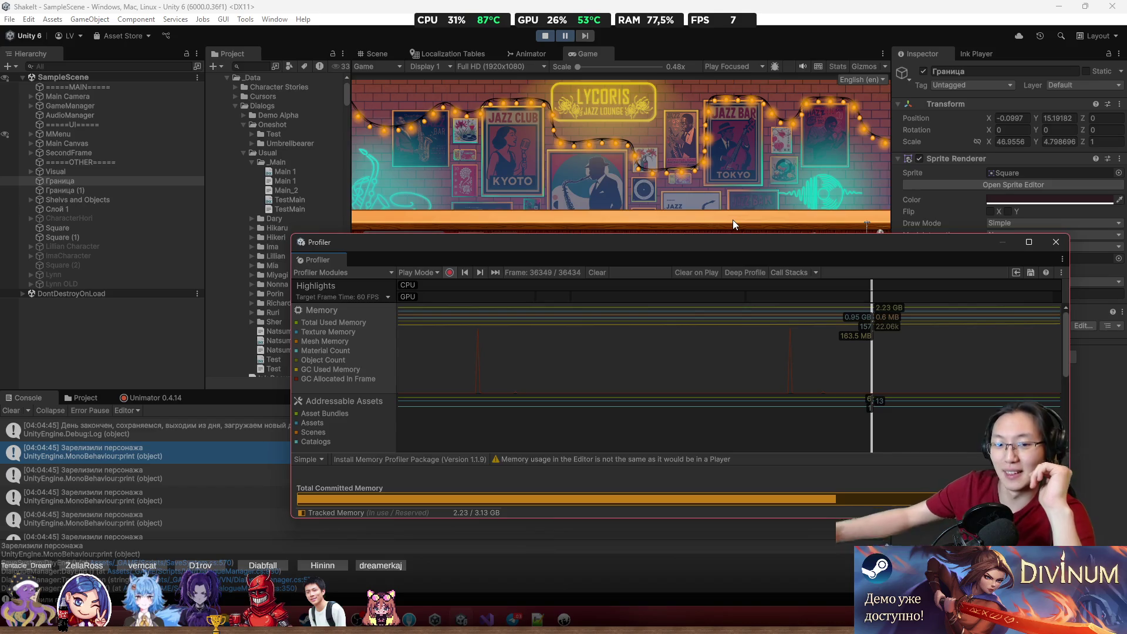
- Pause the running game and close the Profiler window
{"action": "mouse_move", "coordinate": [722, 292]}
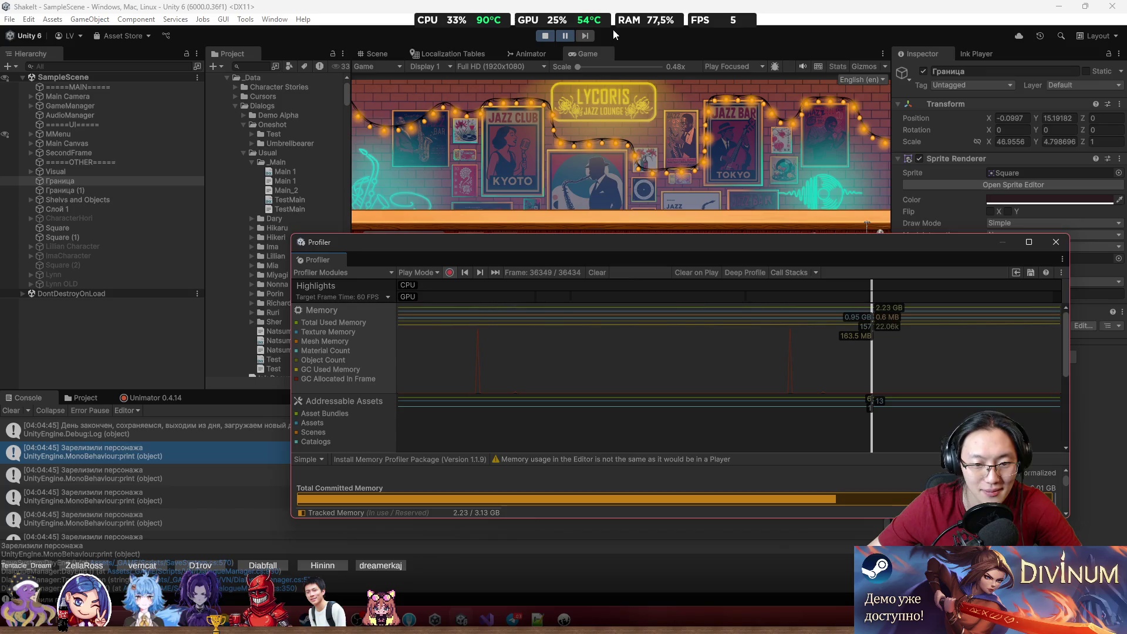
{"action": "left_click", "coordinate": [564, 36]}
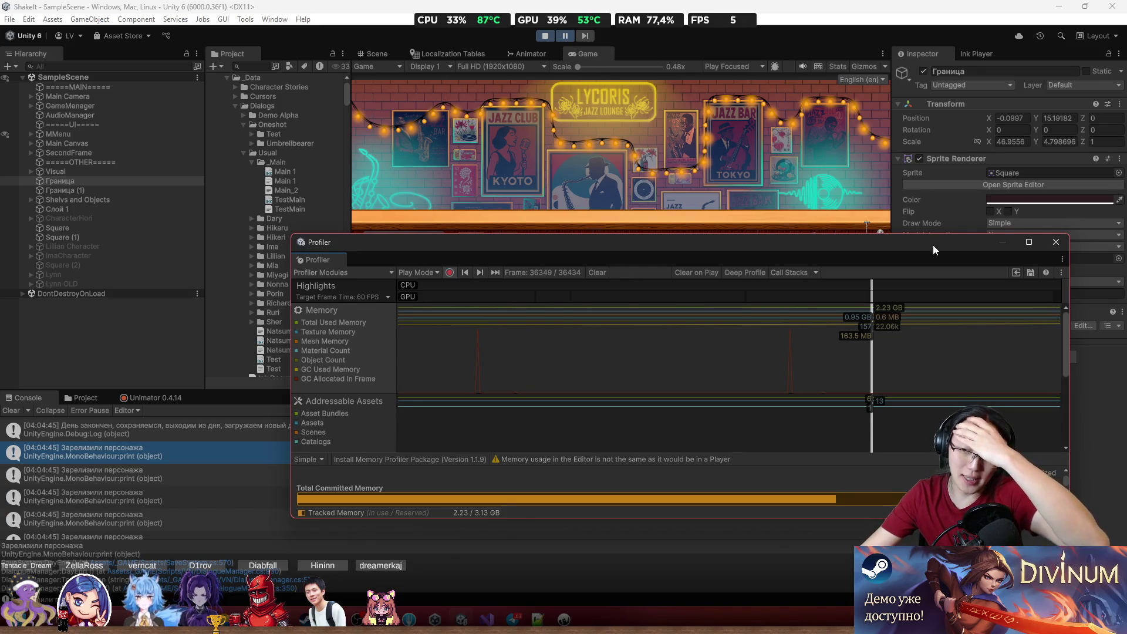
{"action": "left_click", "coordinate": [1056, 241]}
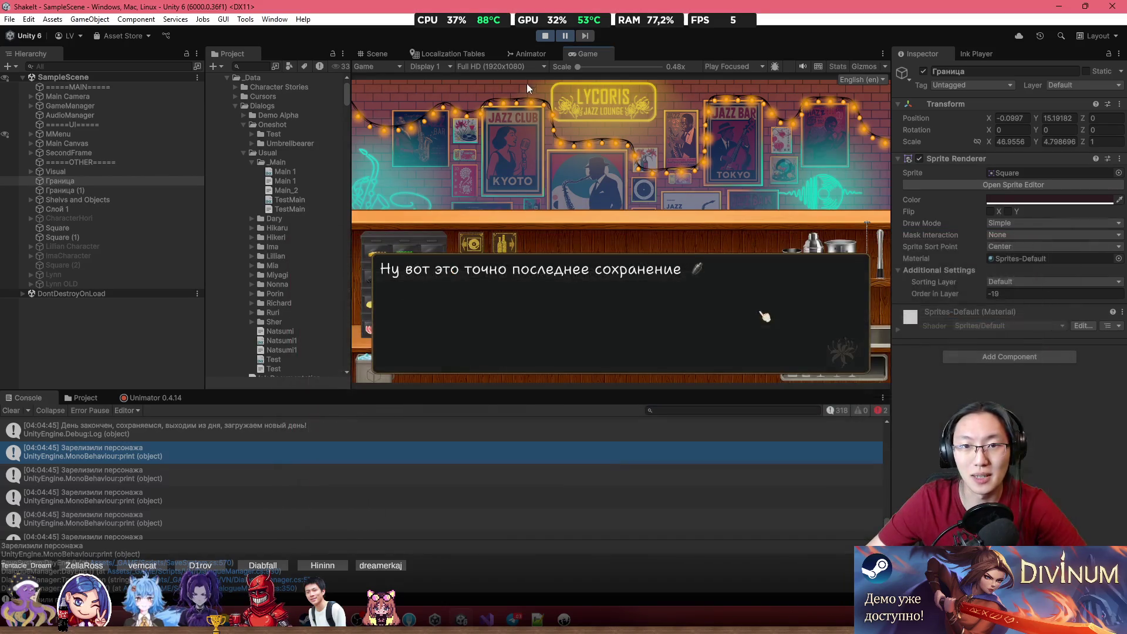
- Exit Play mode and minimize the Unity editor window
{"action": "left_click", "coordinate": [548, 36]}
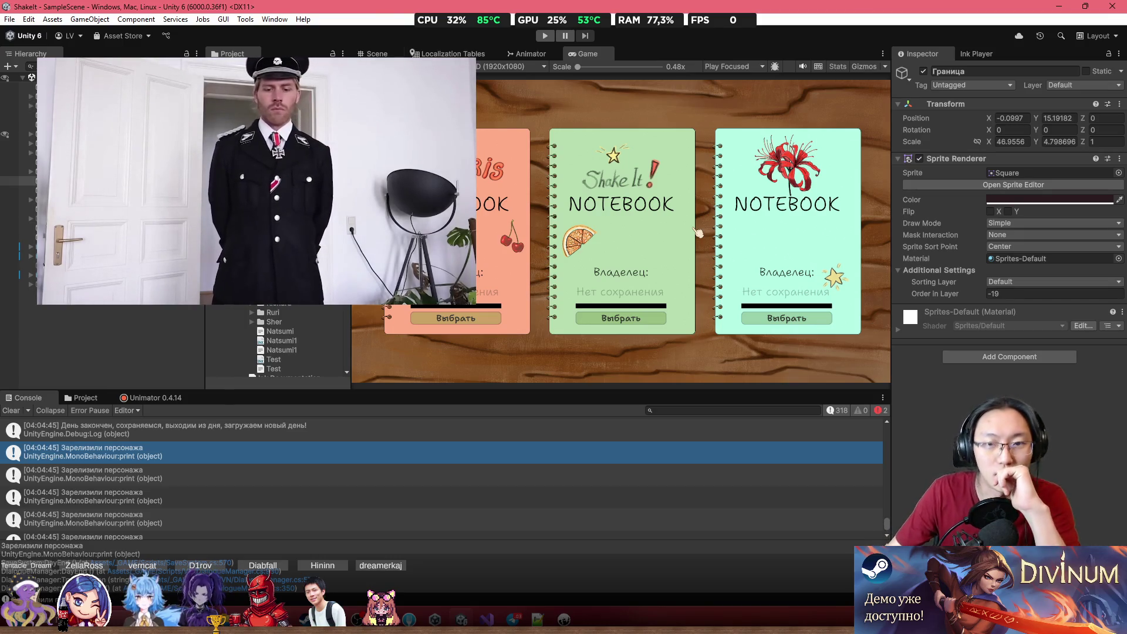
{"action": "double_click", "coordinate": [355, 6]}
{"action": "left_click", "coordinate": [1084, 7]}
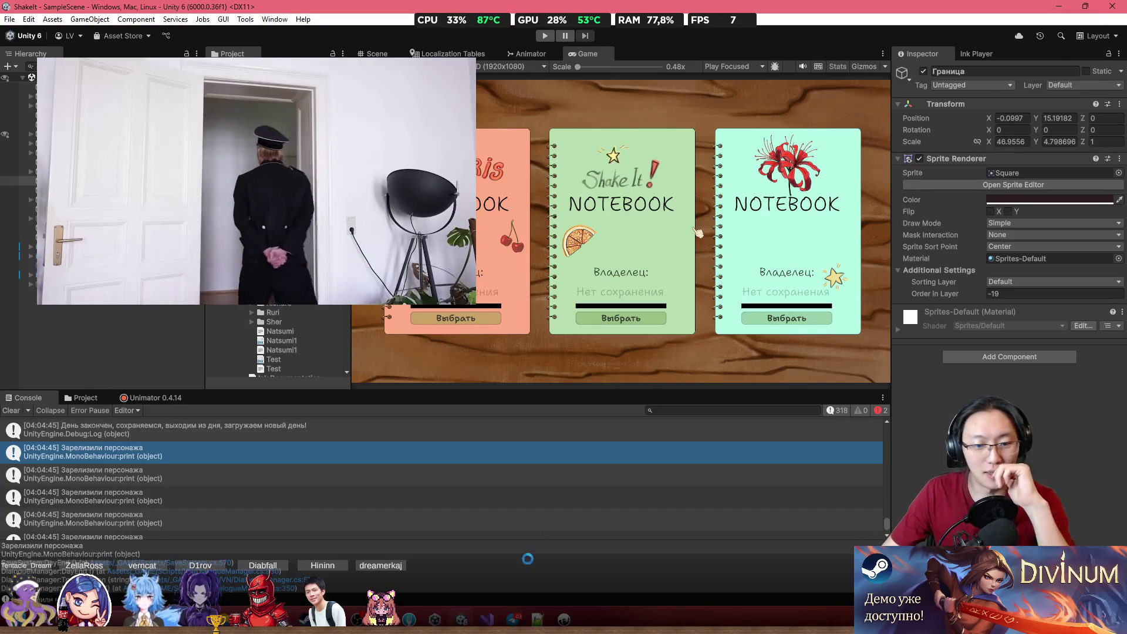
- Switch to Fork, decline Notepad++'s save-file reload prompt, and move Notepad++ out of the way
{"action": "left_click", "coordinate": [409, 619]}
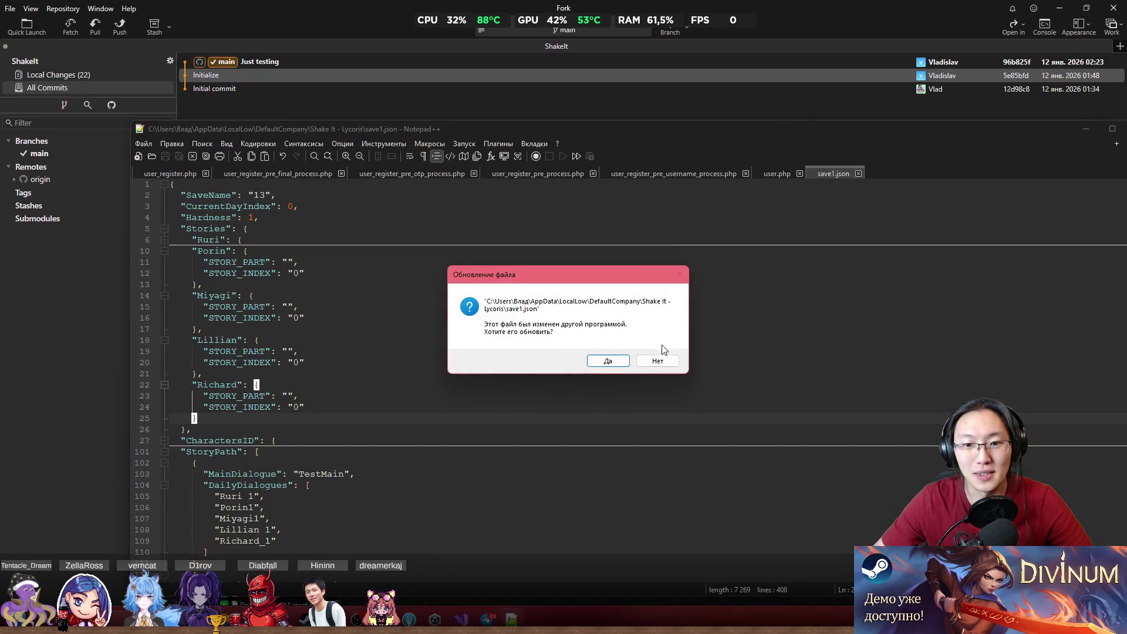
{"action": "left_click", "coordinate": [655, 358]}
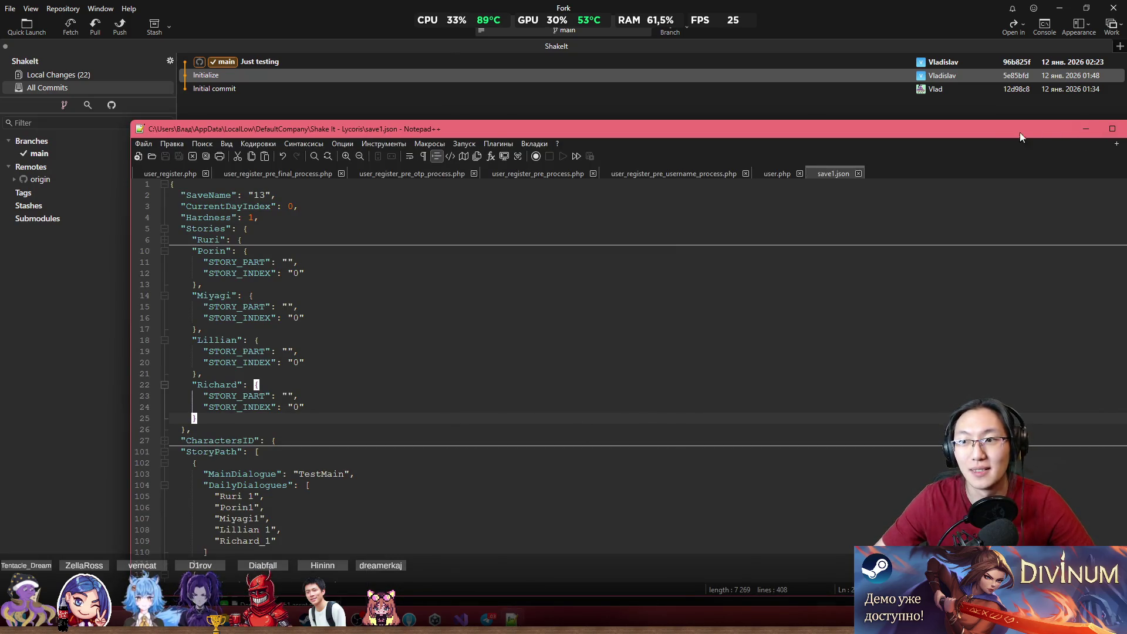
{"action": "key", "text": "alt+Tab"}
- Review the removed and moved HintsMain.png and .meta diffs in Local Changes
{"action": "left_click", "coordinate": [54, 74]}
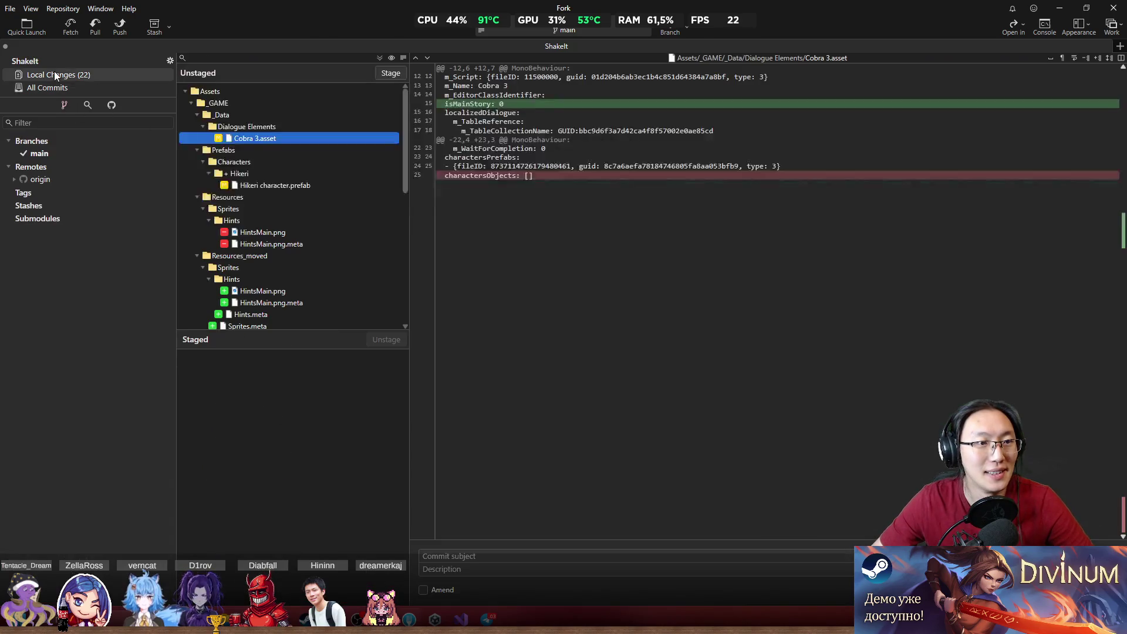
{"action": "left_click", "coordinate": [288, 233]}
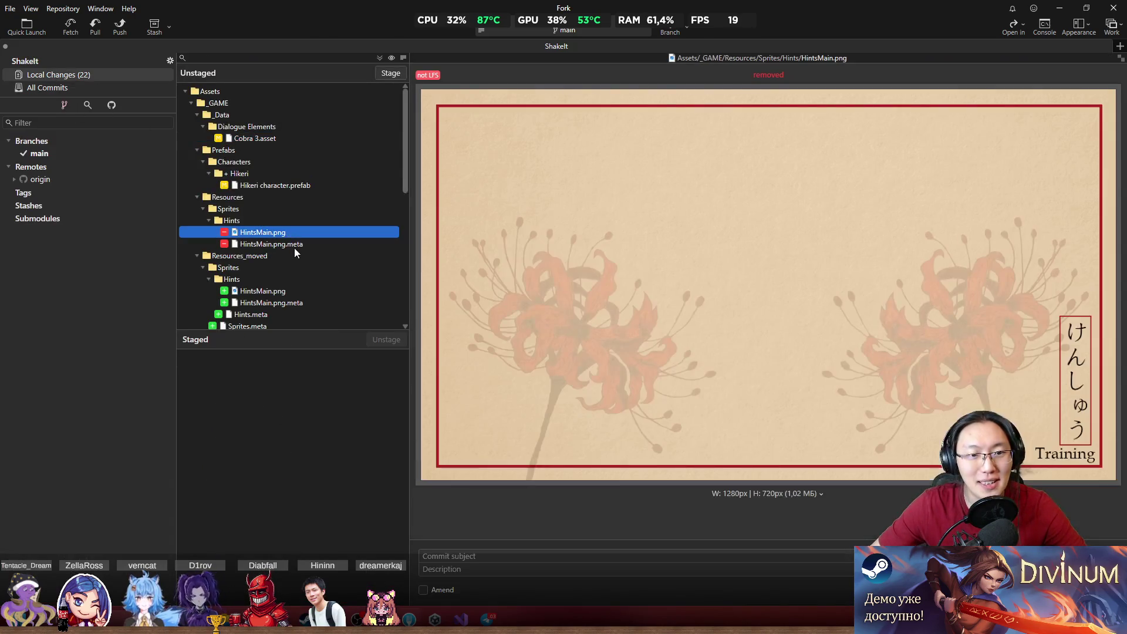
{"action": "left_click", "coordinate": [295, 245]}
{"action": "left_click", "coordinate": [294, 232]}
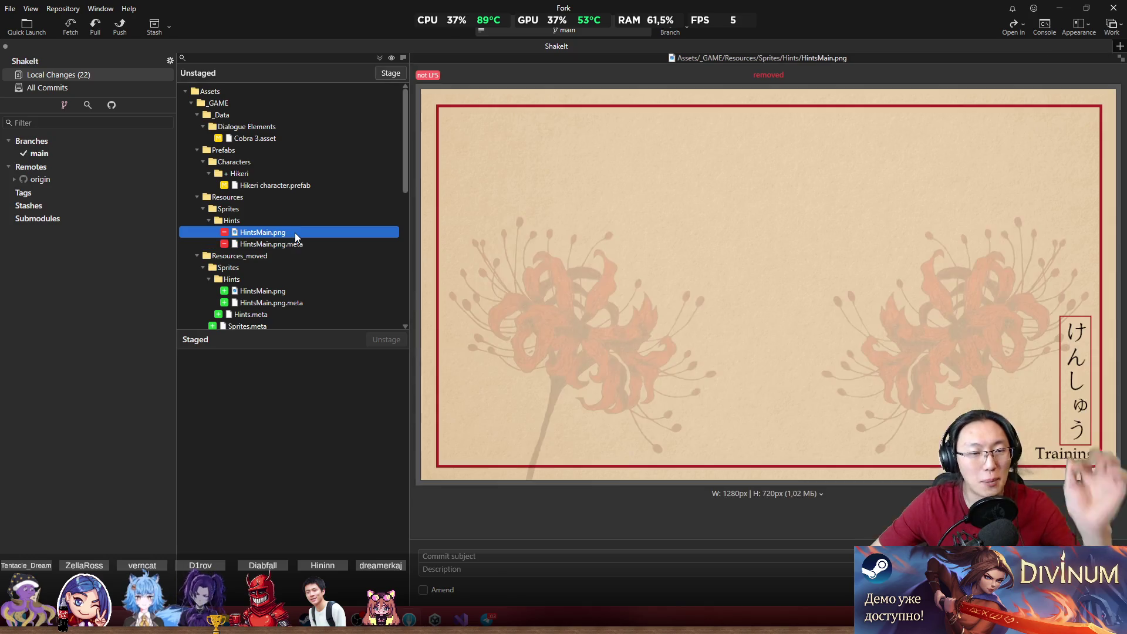
{"action": "left_click", "coordinate": [283, 290]}
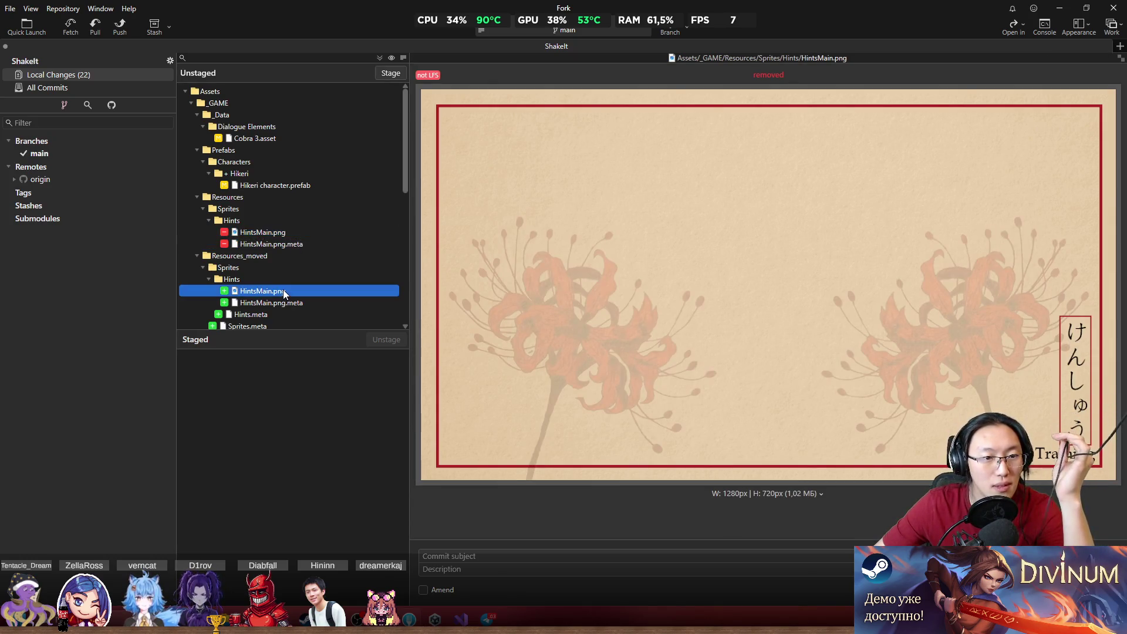
{"action": "left_click", "coordinate": [286, 301]}
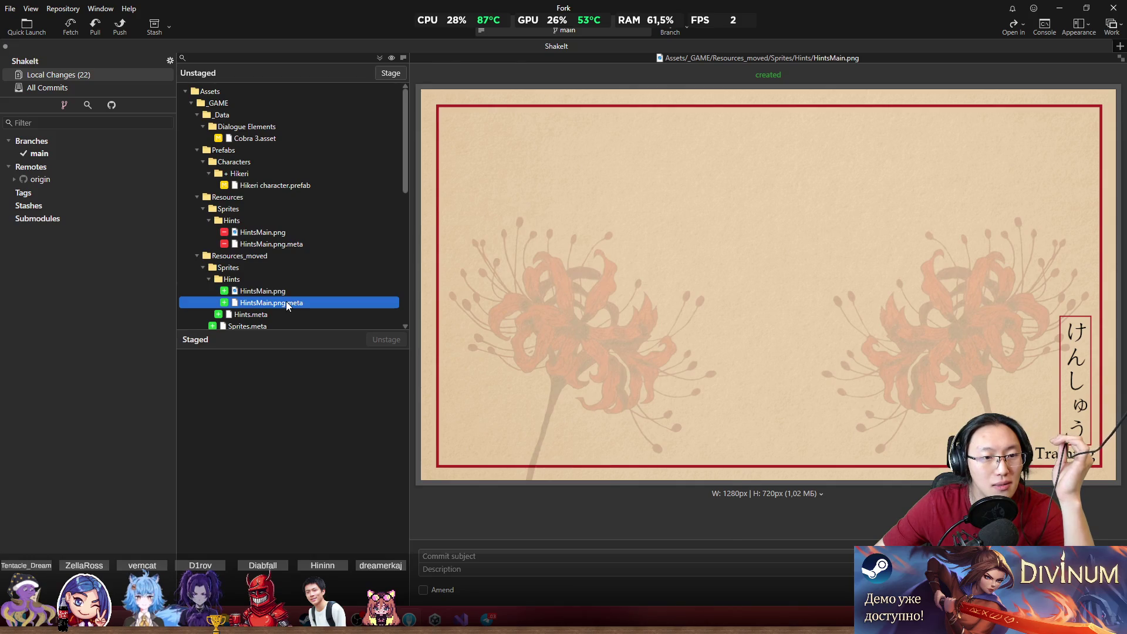
{"action": "scroll", "coordinate": [266, 263], "scroll_direction": "down", "scroll_amount": 3}
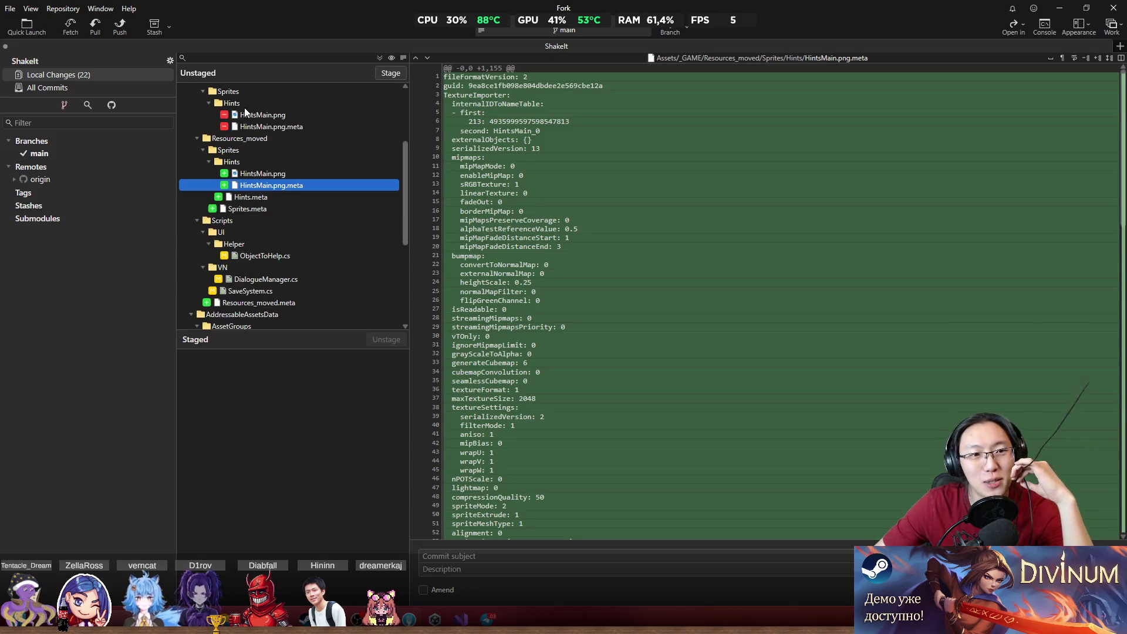
{"action": "scroll", "coordinate": [287, 270], "scroll_direction": "up", "scroll_amount": 2}
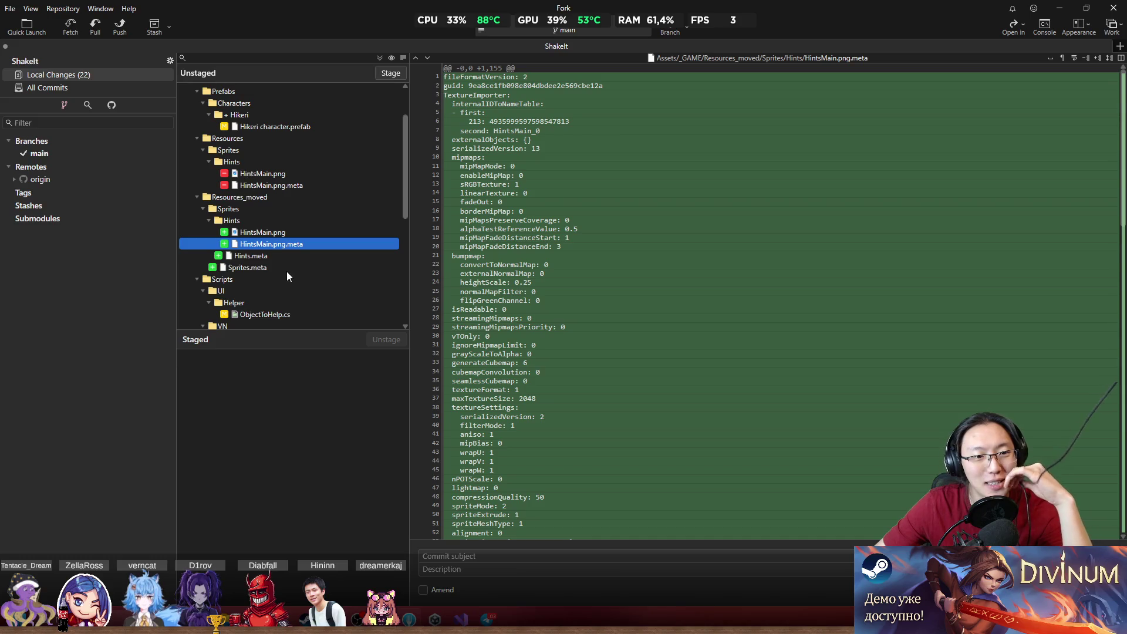
{"action": "scroll", "coordinate": [286, 265], "scroll_direction": "up", "scroll_amount": 2}
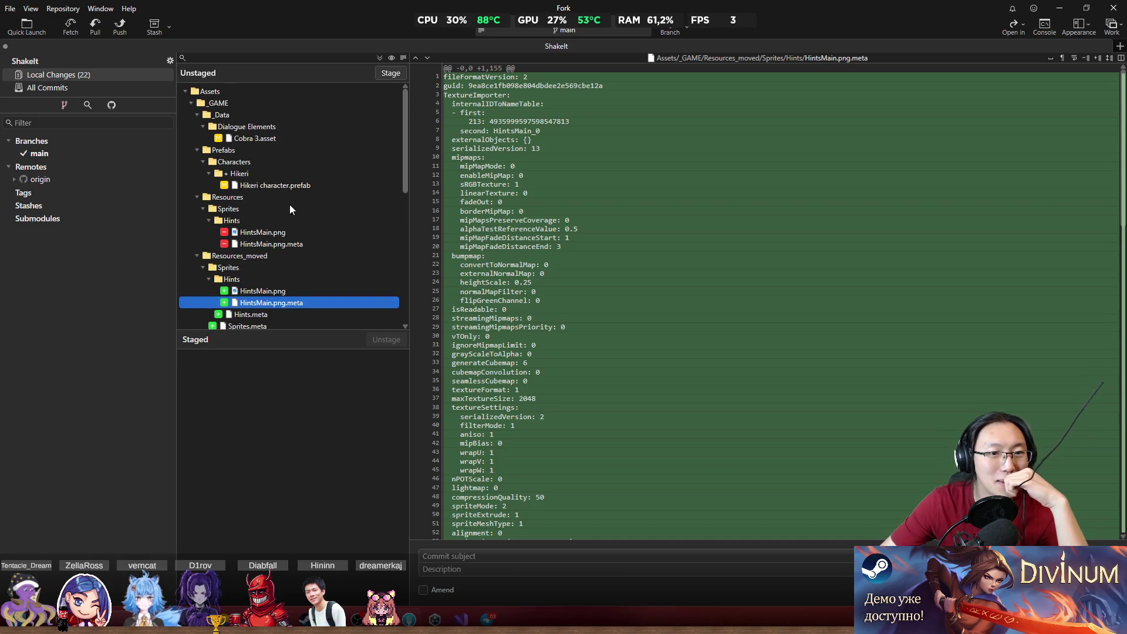
- Review the Hikeri character.prefab, Cobra 3.asset, ObjectToHelp.cs and SaveSystem.cs diffs
{"action": "left_click", "coordinate": [288, 187]}
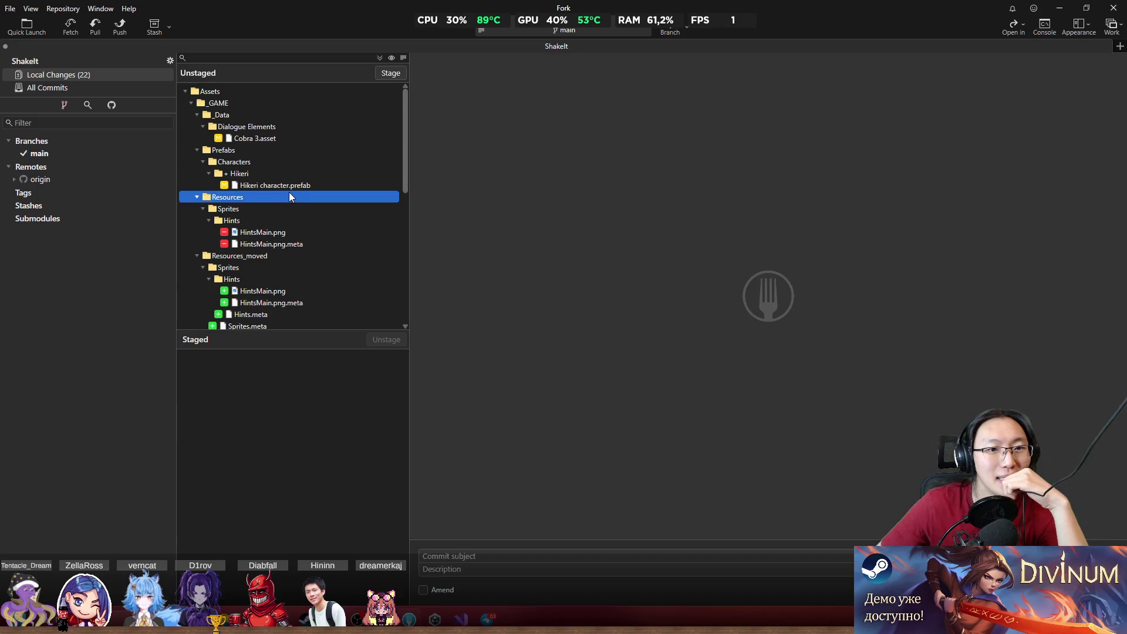
{"action": "left_click", "coordinate": [292, 138]}
{"action": "scroll", "coordinate": [275, 272], "scroll_direction": "down", "scroll_amount": 3}
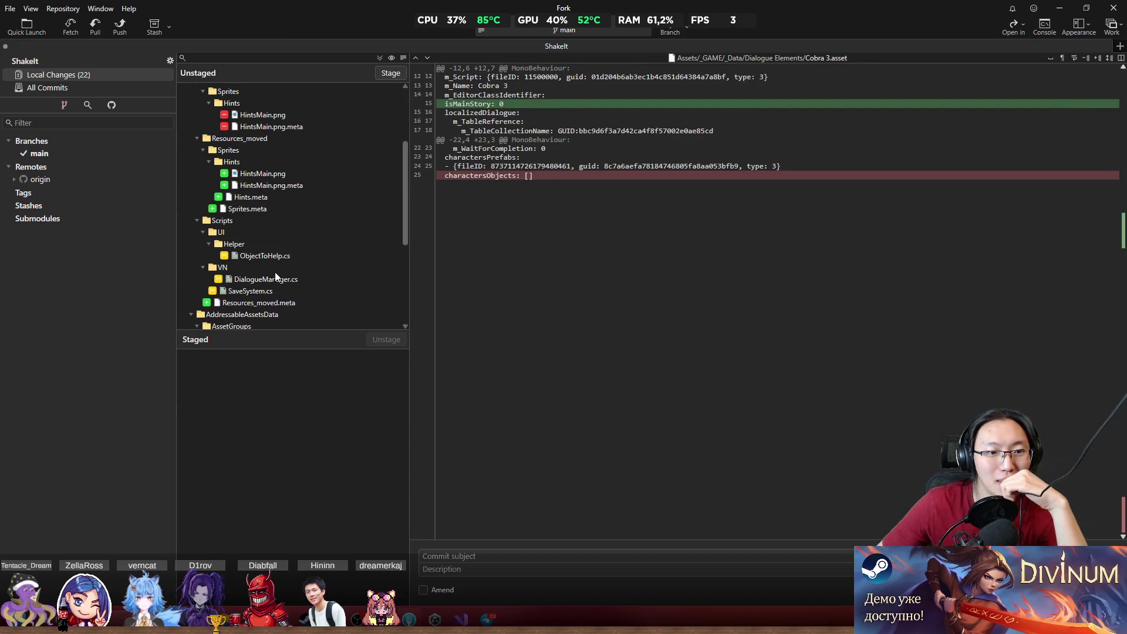
{"action": "scroll", "coordinate": [264, 278], "scroll_direction": "down", "scroll_amount": 5}
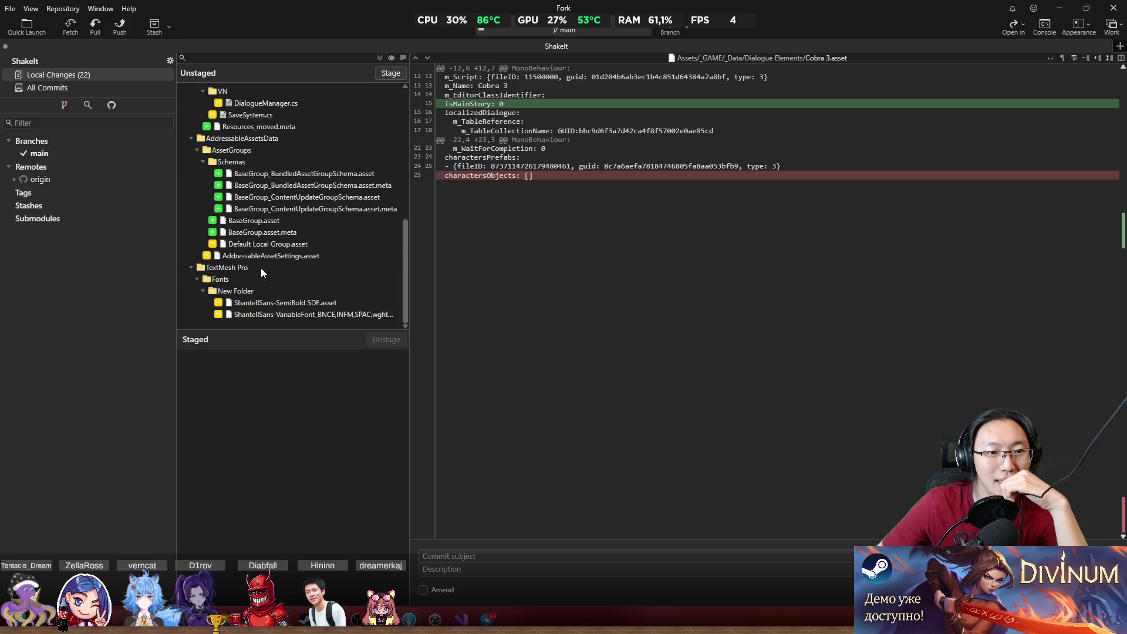
{"action": "scroll", "coordinate": [268, 269], "scroll_direction": "up", "scroll_amount": 6}
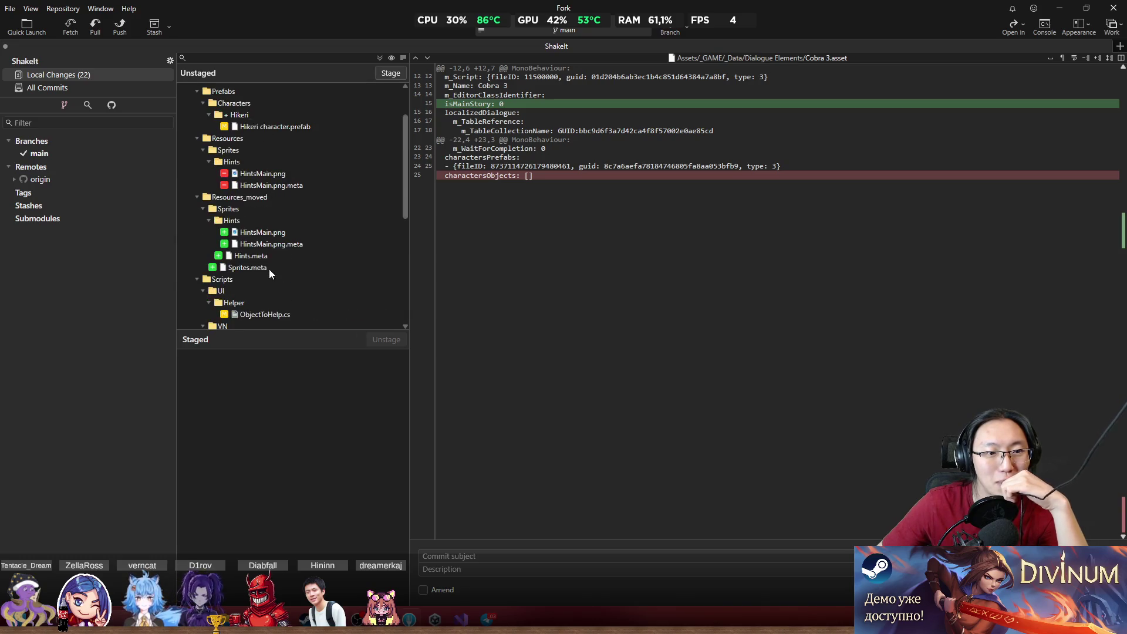
{"action": "scroll", "coordinate": [263, 262], "scroll_direction": "up", "scroll_amount": 2}
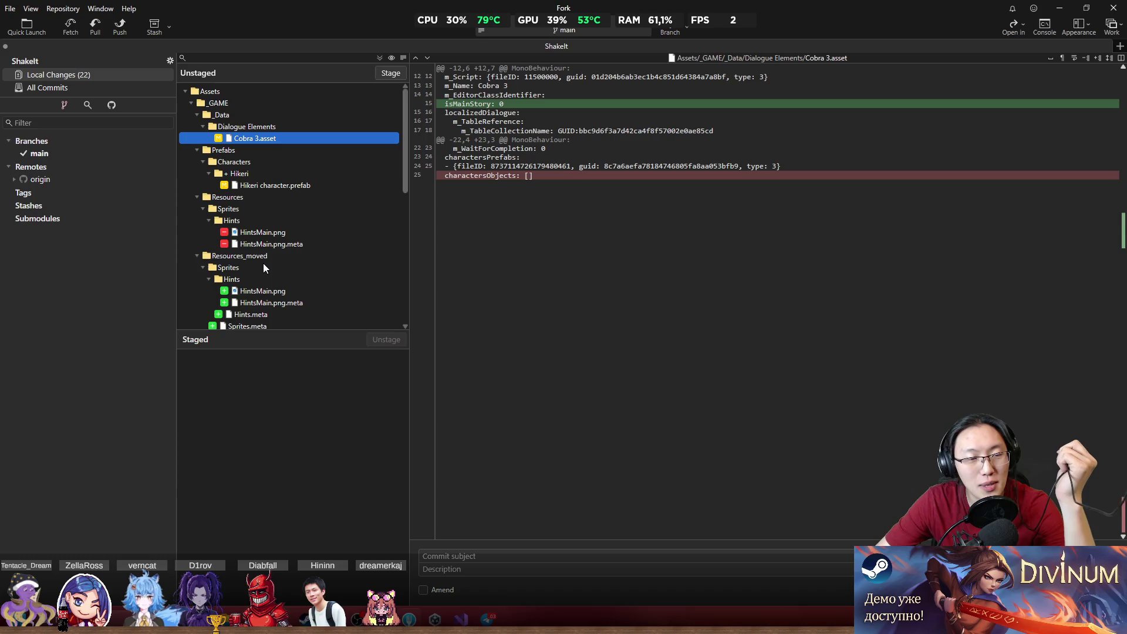
{"action": "left_click", "coordinate": [191, 103]}
{"action": "left_click", "coordinate": [192, 103]}
{"action": "scroll", "coordinate": [197, 112], "scroll_direction": "down", "scroll_amount": 2}
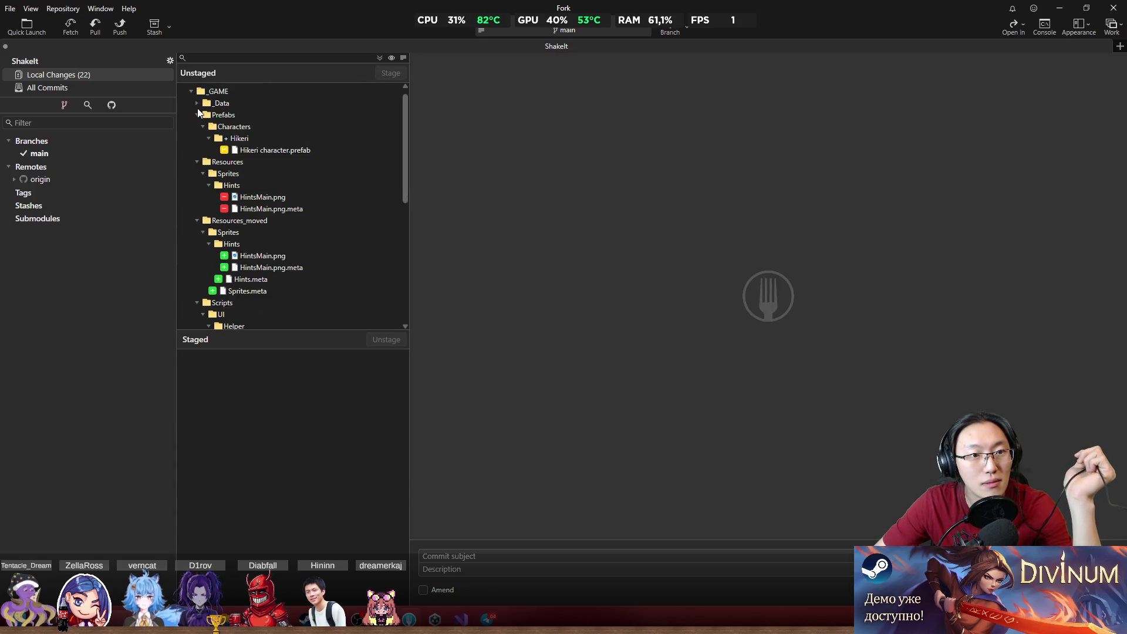
{"action": "left_click", "coordinate": [197, 126]}
{"action": "left_click", "coordinate": [198, 137]}
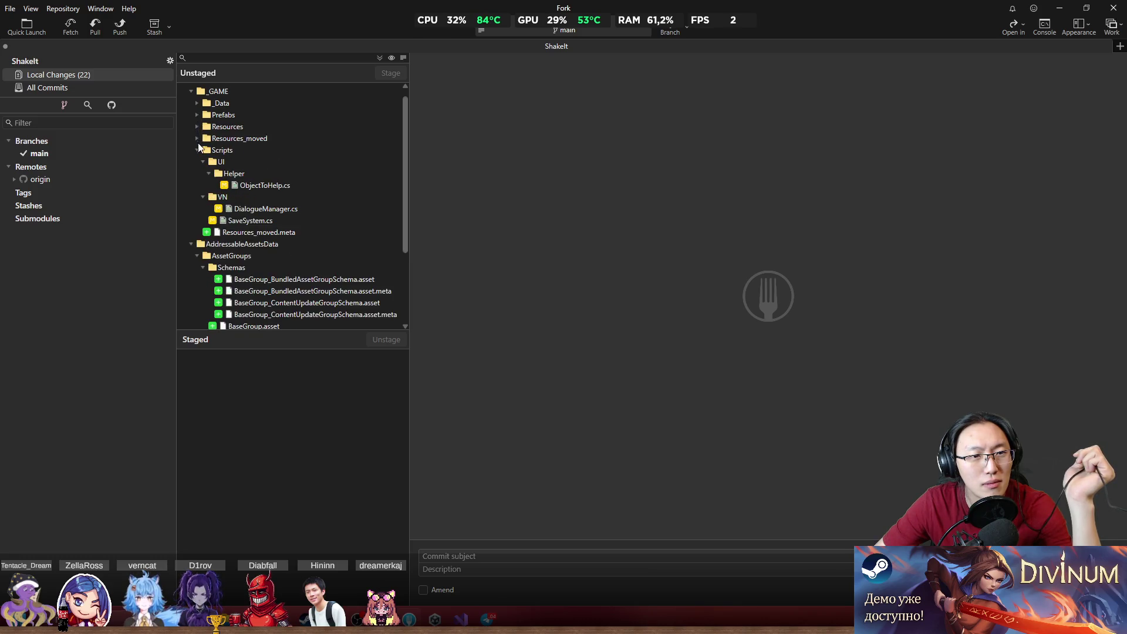
{"action": "left_click", "coordinate": [292, 183]}
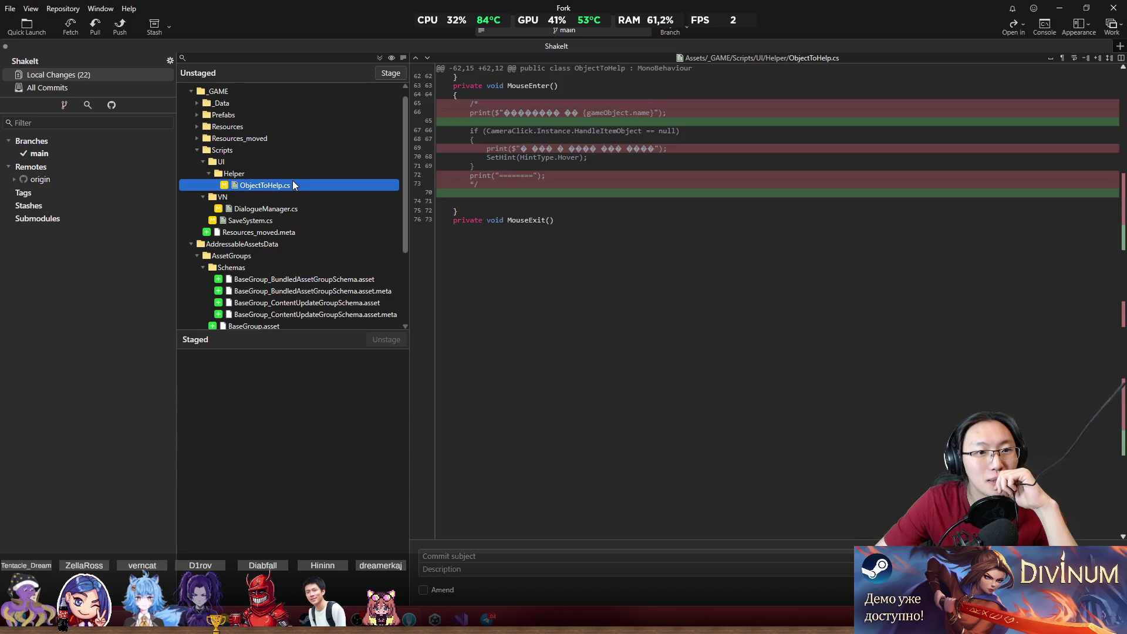
{"action": "left_click", "coordinate": [272, 218]}
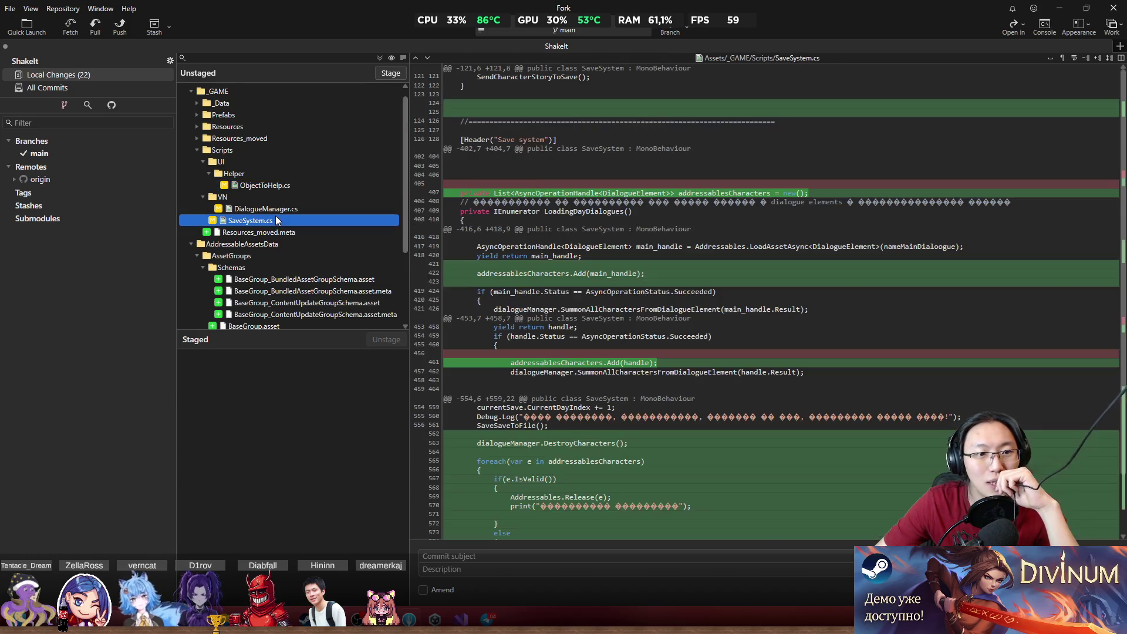
- Select all unstaged changes and stage them
{"action": "left_click", "coordinate": [356, 103]}
{"action": "key", "text": "ctrl+a"}
{"action": "left_click", "coordinate": [393, 73]}
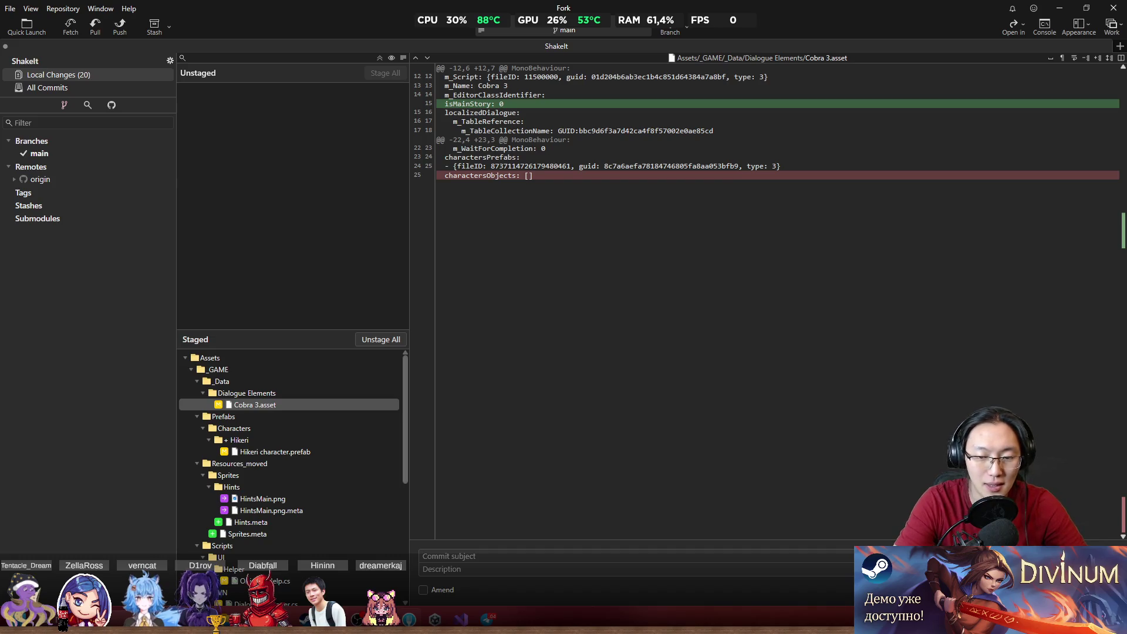
- Enter 'Addressables release added and configurated' as the commit subject and commit with Ctrl+Enter
{"action": "type", "text": "Addressables"}
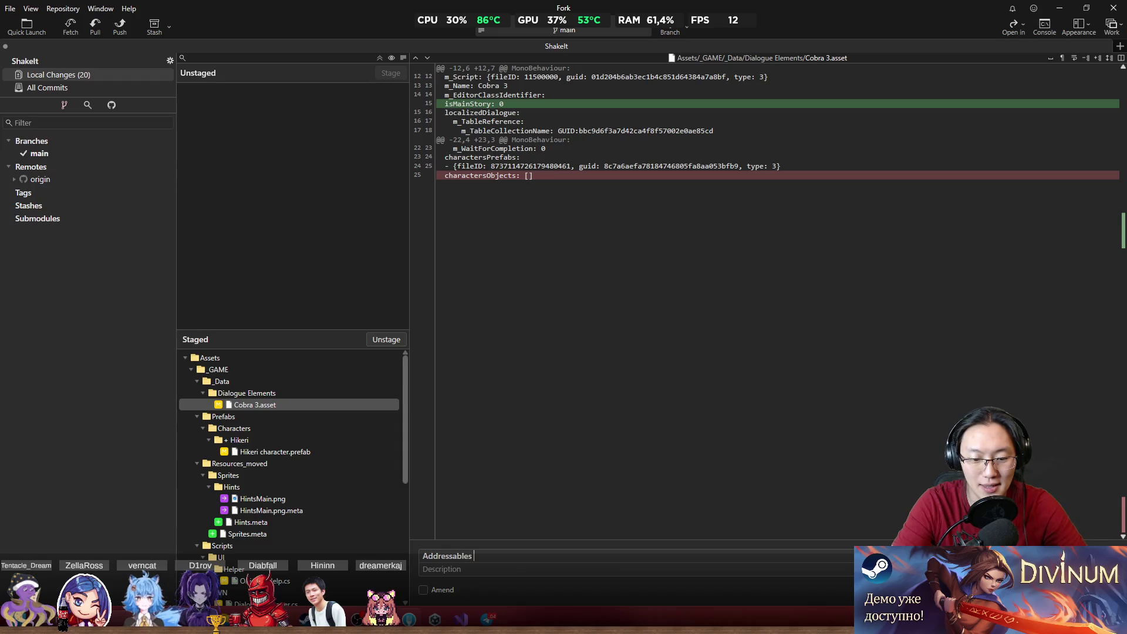
{"action": "type", "text": " release"}
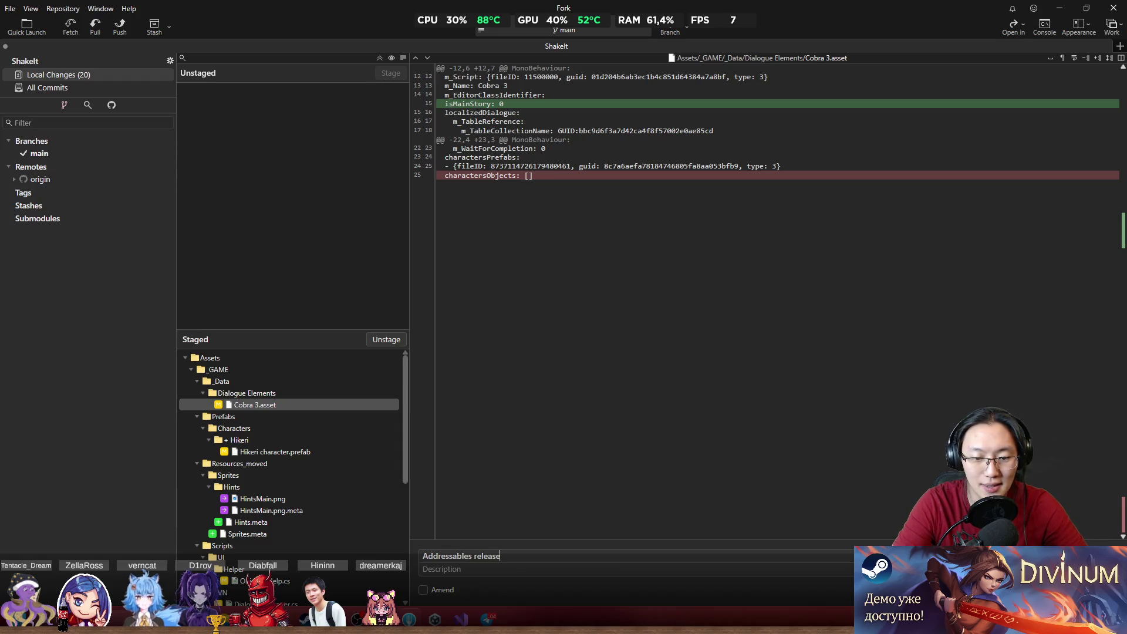
{"action": "type", "text": " added "}
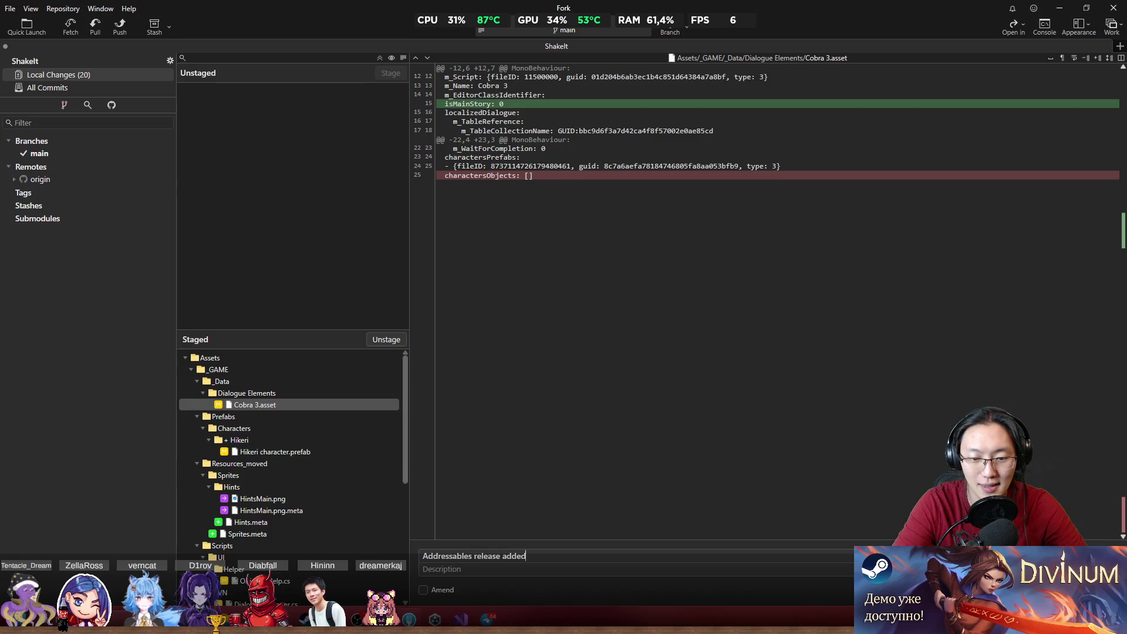
{"action": "type", "text": "and conf"}
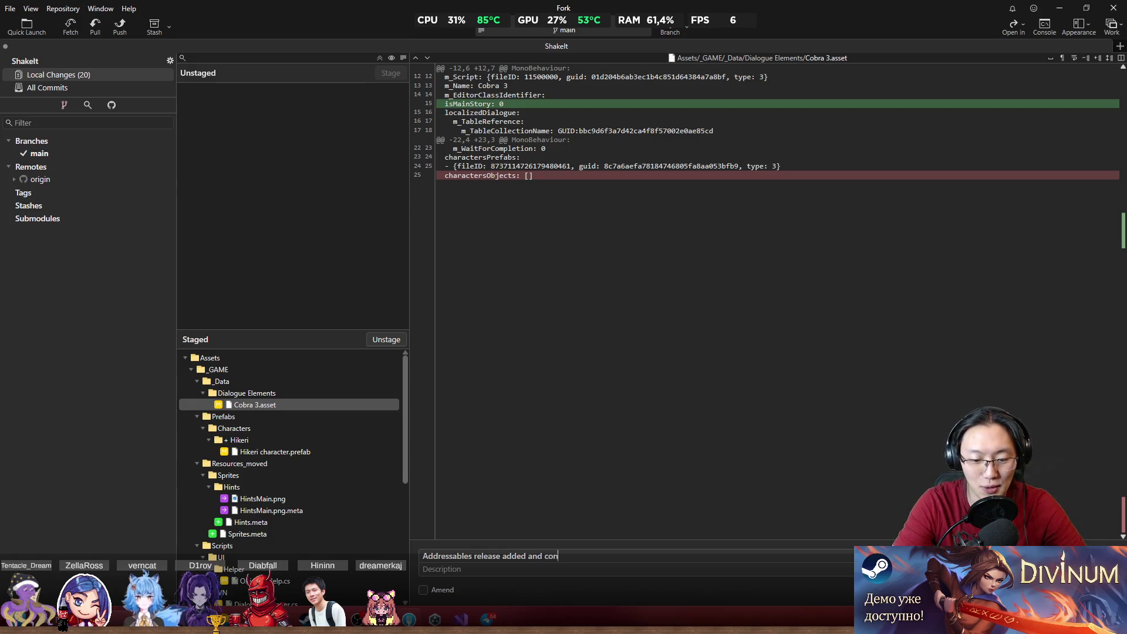
{"action": "type", "text": "igura"}
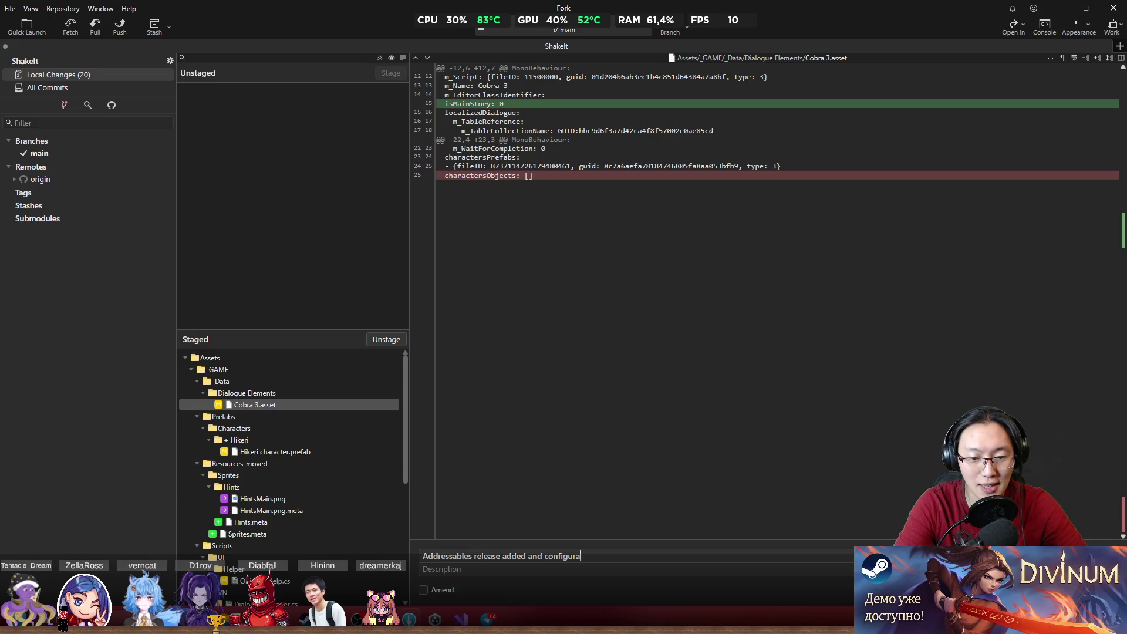
{"action": "type", "text": "ted"}
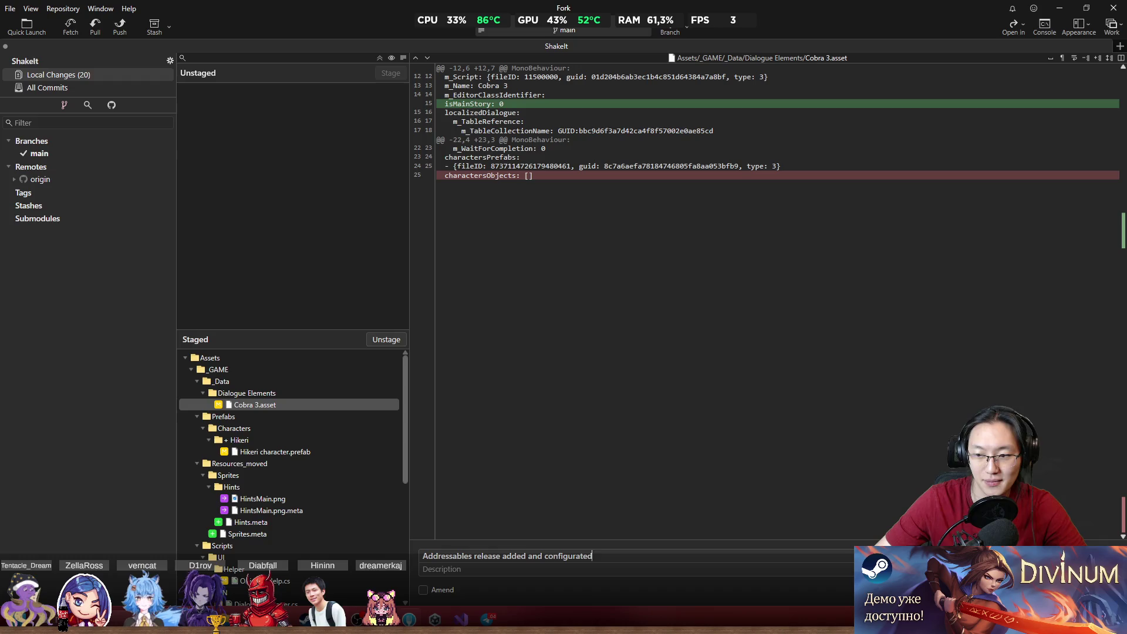
{"action": "key", "text": "ctrl+Return"}
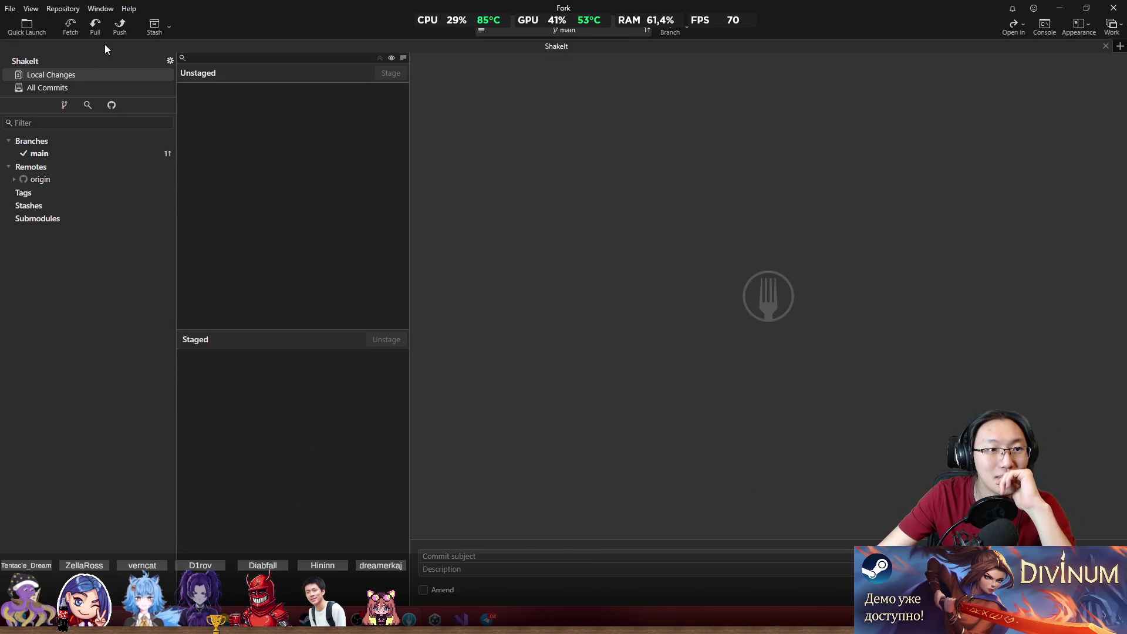
- Push main to origin from All Commits, then view the 'Just testing' commit's changed files
{"action": "left_click", "coordinate": [82, 87]}
{"action": "left_click", "coordinate": [121, 25]}
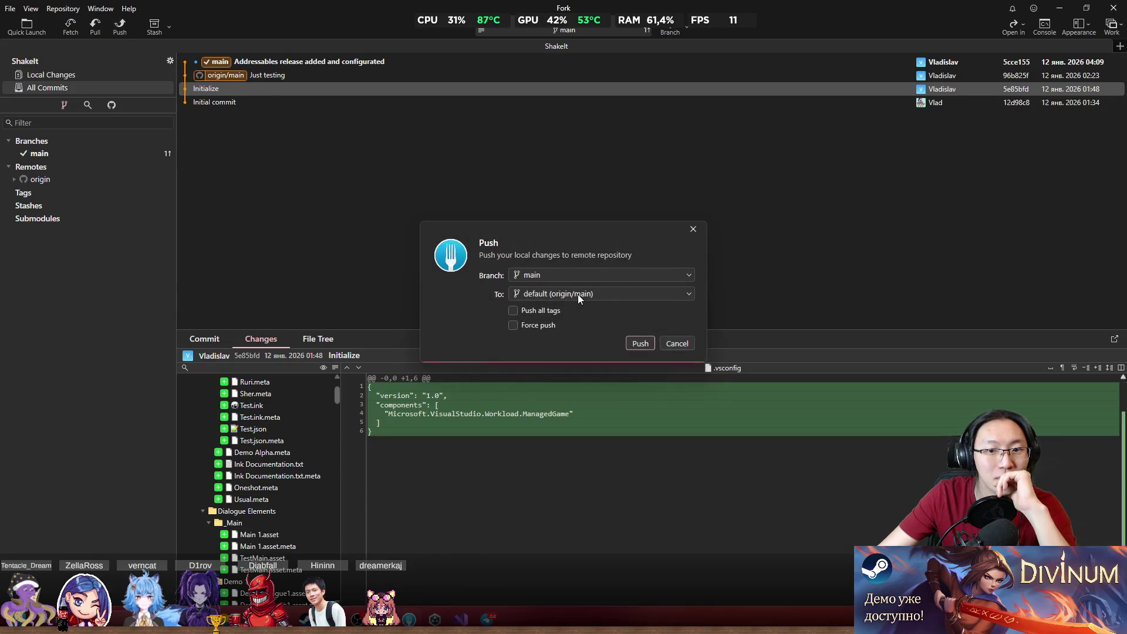
{"action": "left_click", "coordinate": [641, 343]}
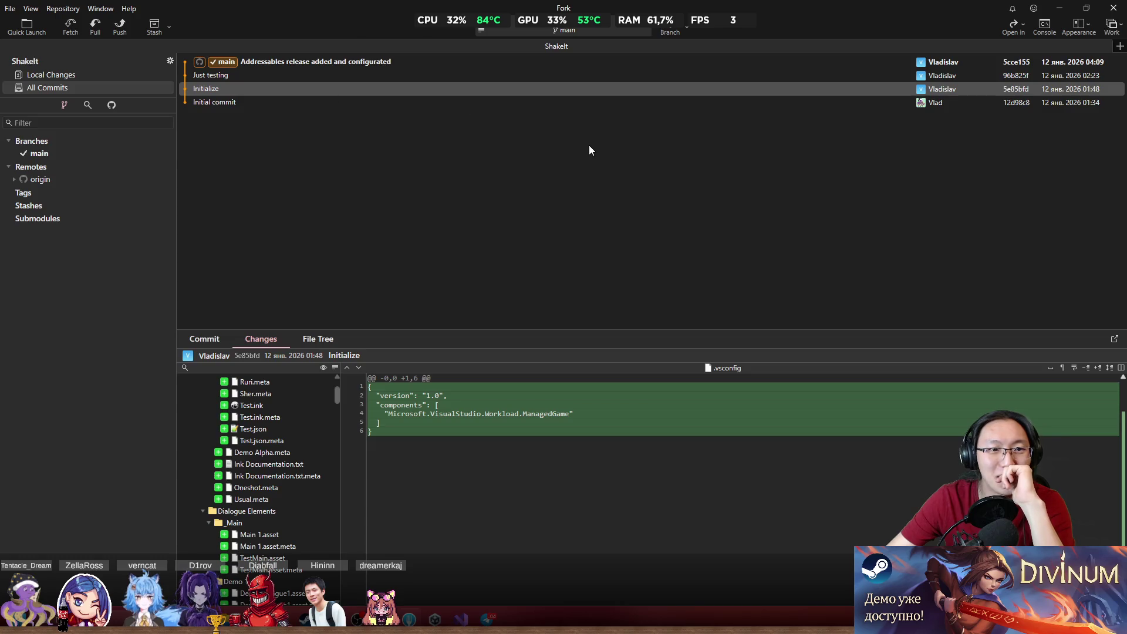
{"action": "left_click", "coordinate": [703, 75]}
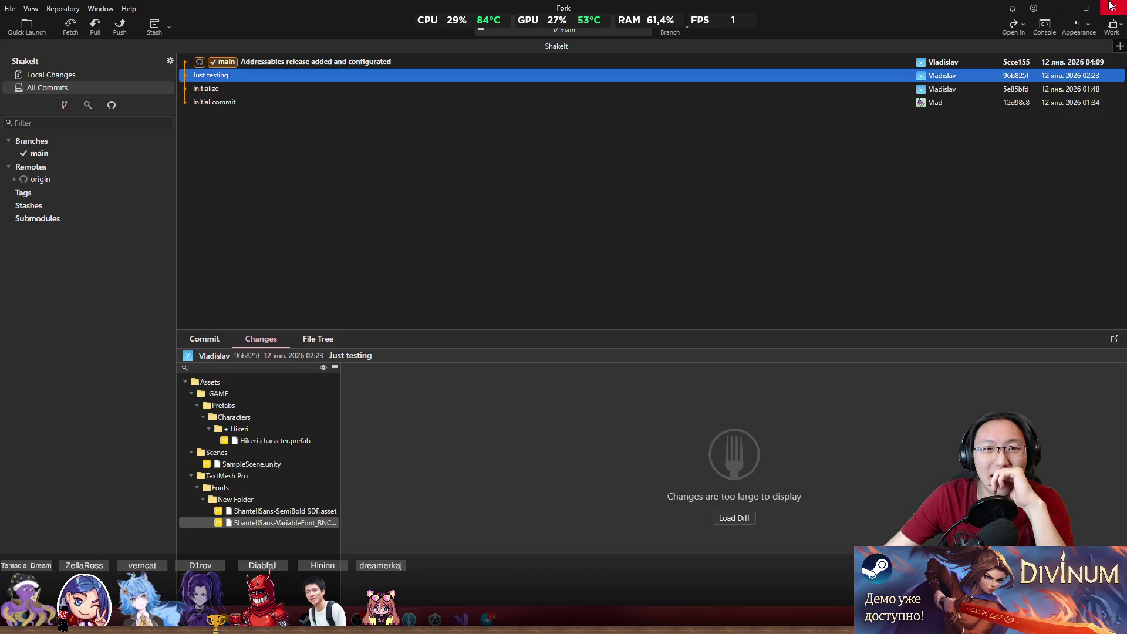
- Close Fork and Telegram, then close the screenshot editor and Paint choosing 'Не сохранять'
{"action": "left_click", "coordinate": [1111, 6]}
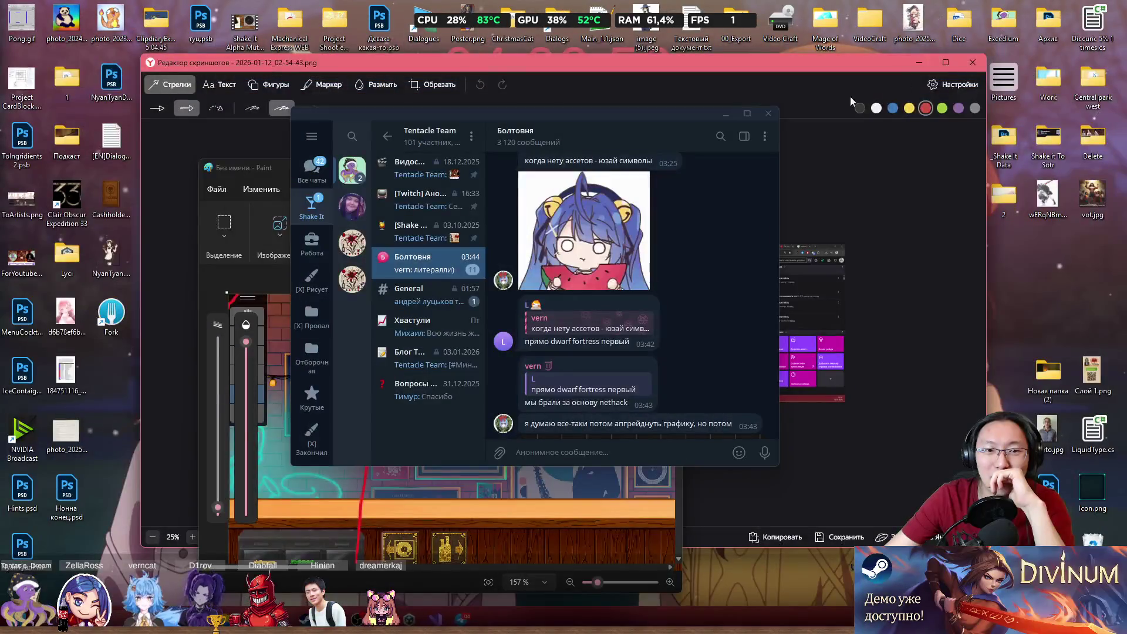
{"action": "left_click", "coordinate": [768, 114]}
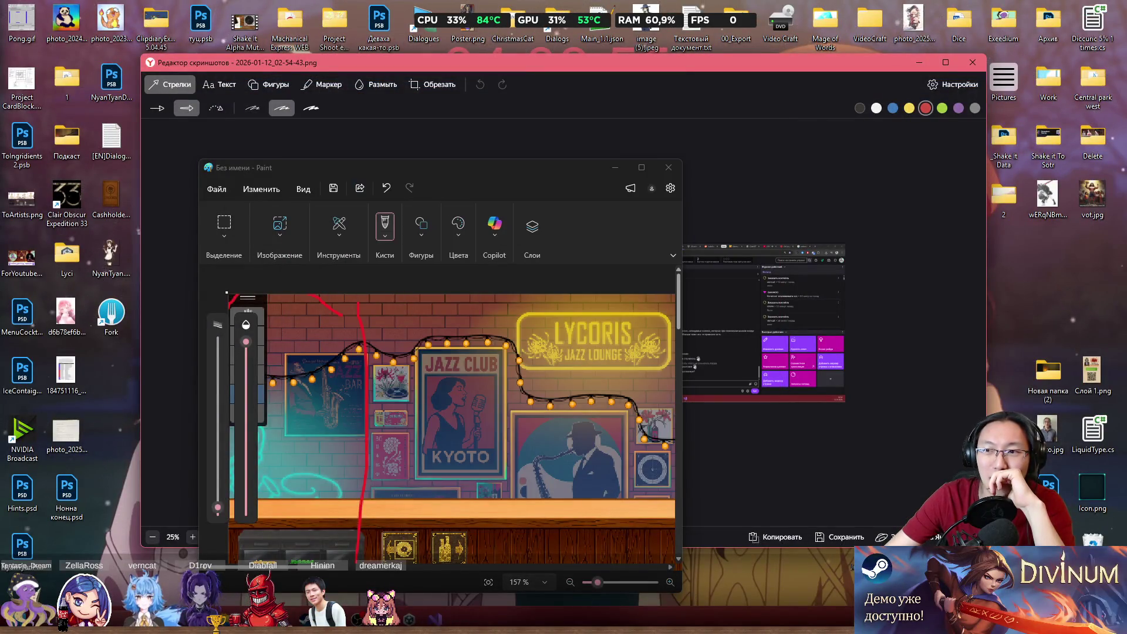
{"action": "left_click", "coordinate": [973, 63]}
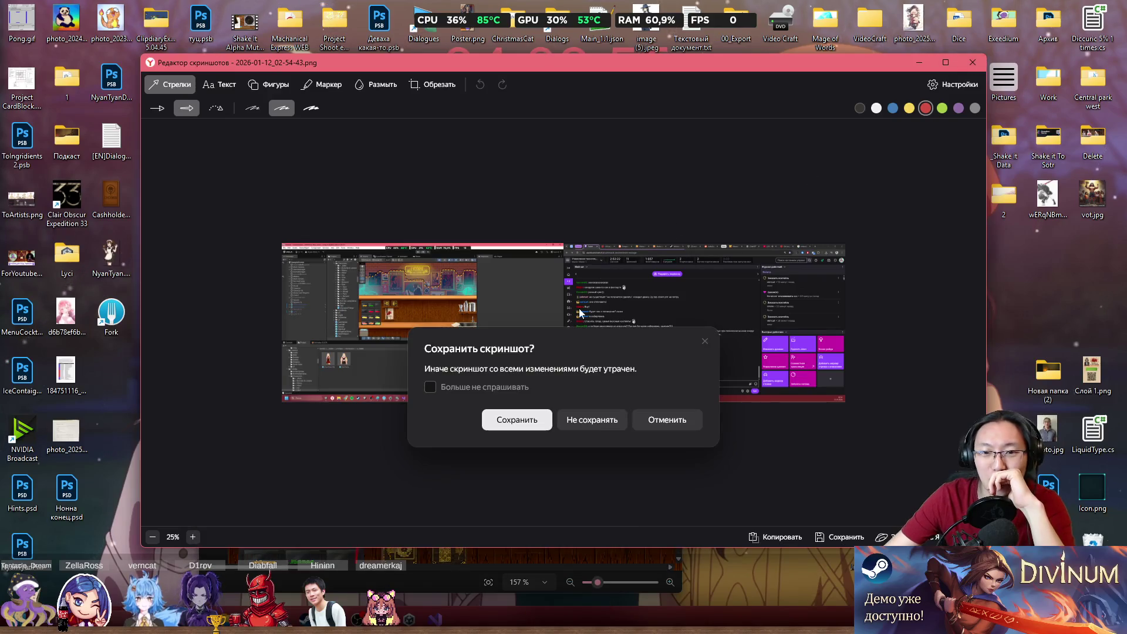
{"action": "left_click", "coordinate": [593, 425]}
{"action": "left_click", "coordinate": [668, 168]}
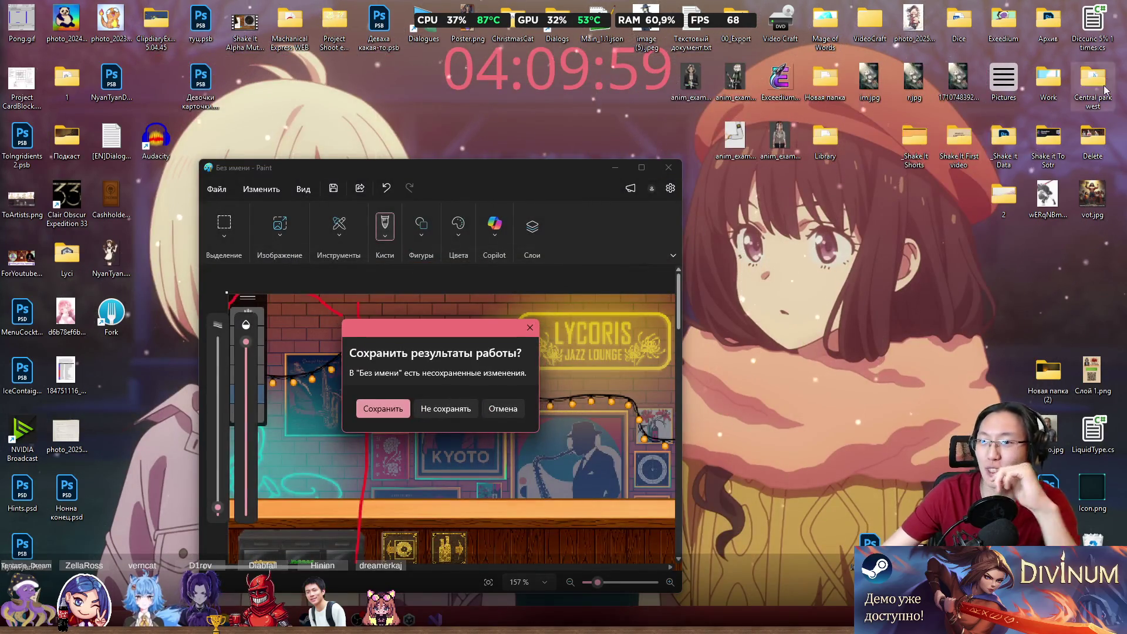
{"action": "left_click", "coordinate": [446, 409]}
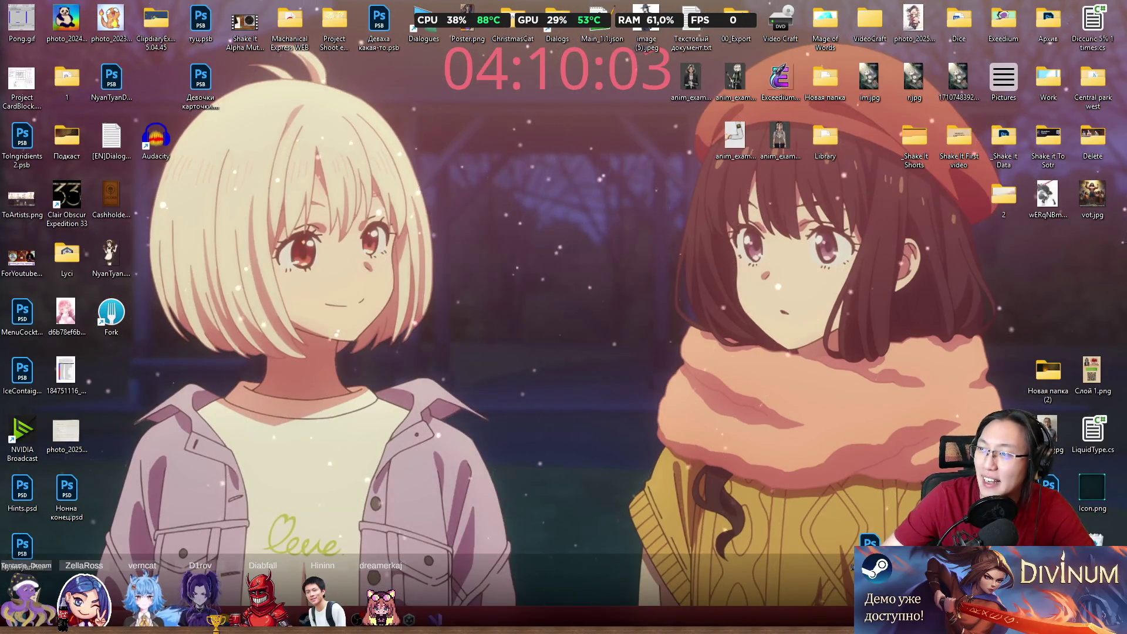
- Switch to the browser and go to twitch.tv
{"action": "key", "text": "alt+Tab"}
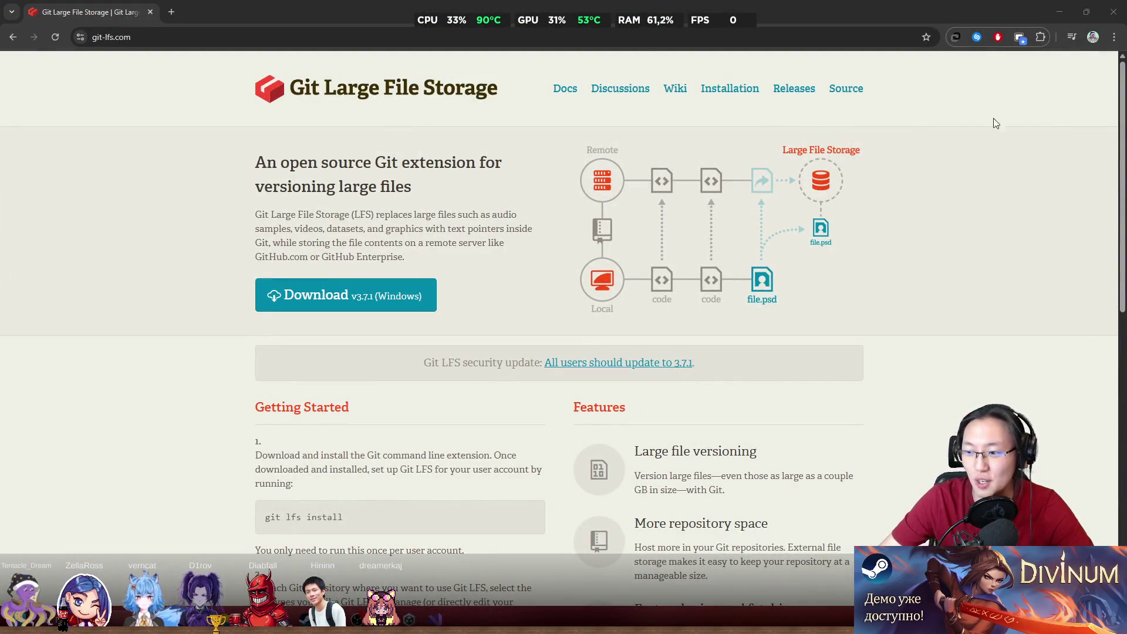
{"action": "left_click", "coordinate": [264, 32]}
{"action": "type", "text": "t"}
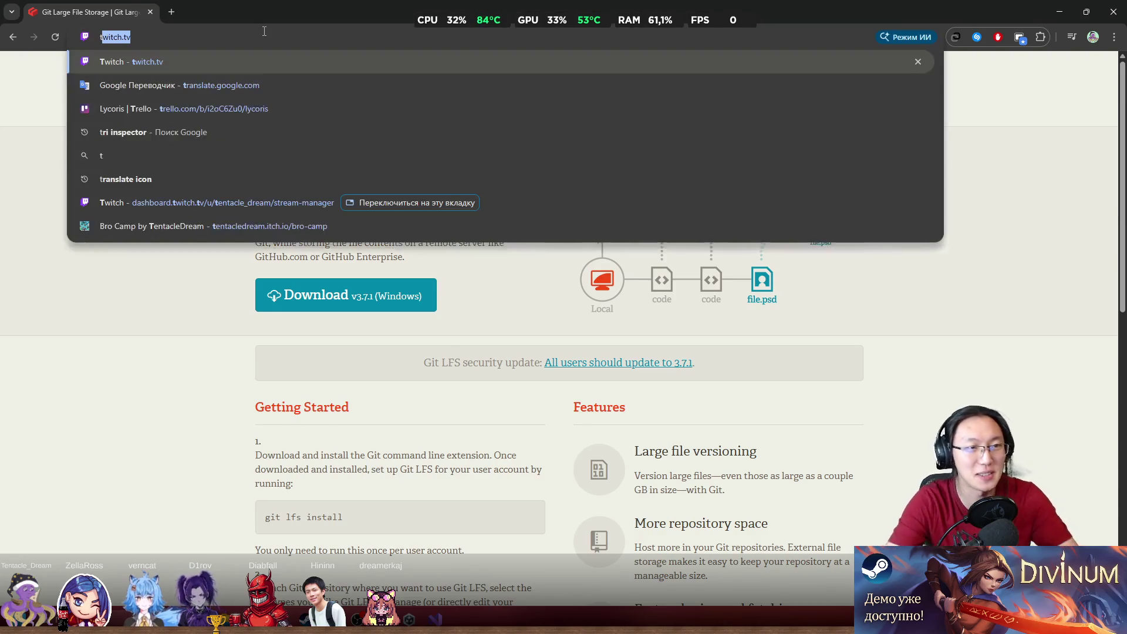
{"action": "key", "text": "Return"}
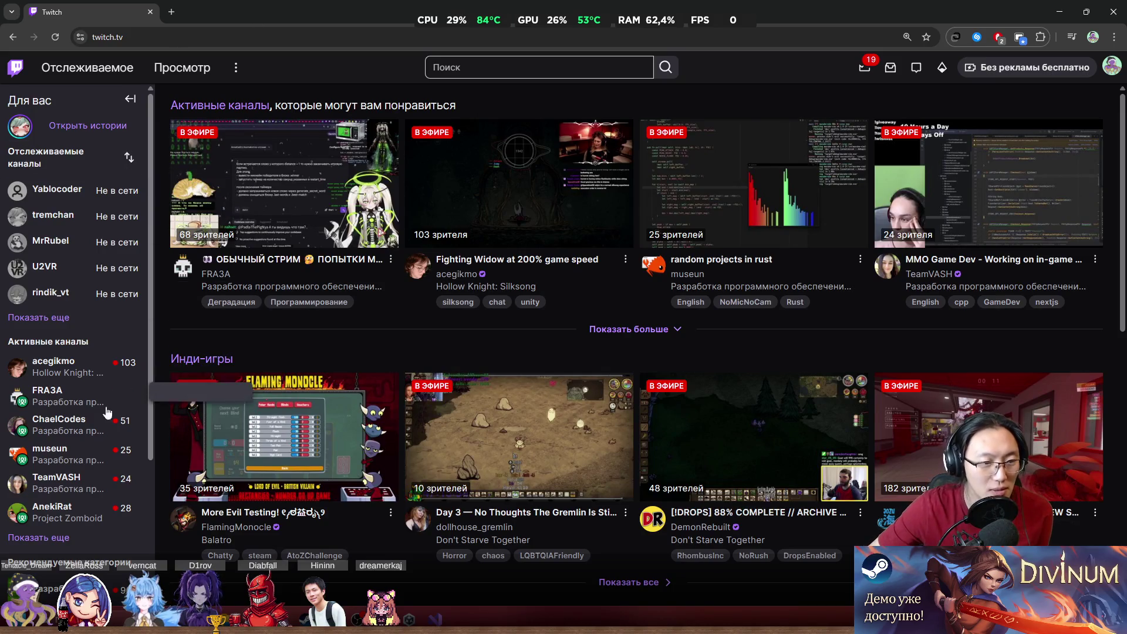
- Open the Following (Отслеживаемое) page and scroll through the followed channels
{"action": "mouse_move", "coordinate": [76, 405]}
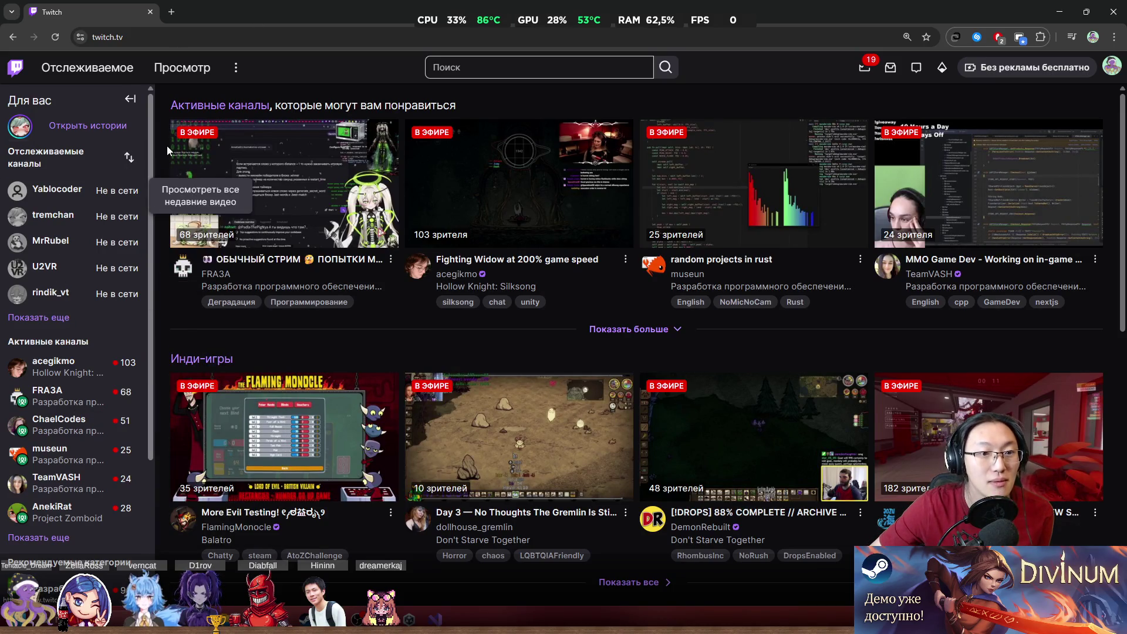
{"action": "left_click", "coordinate": [102, 70]}
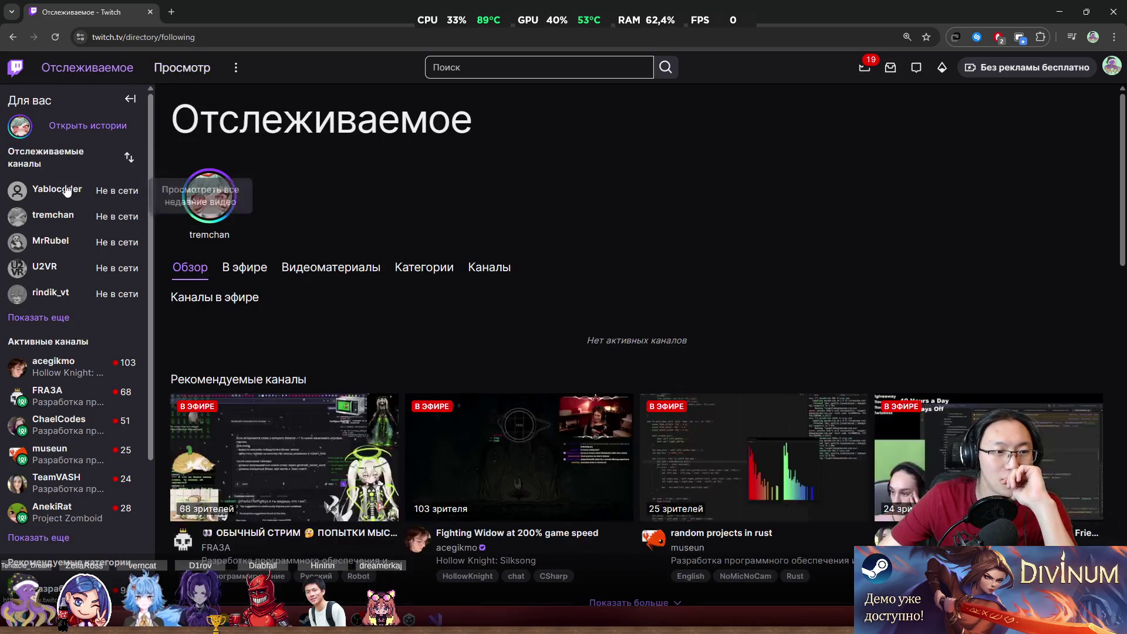
{"action": "scroll", "coordinate": [315, 377], "scroll_direction": "down", "scroll_amount": 7}
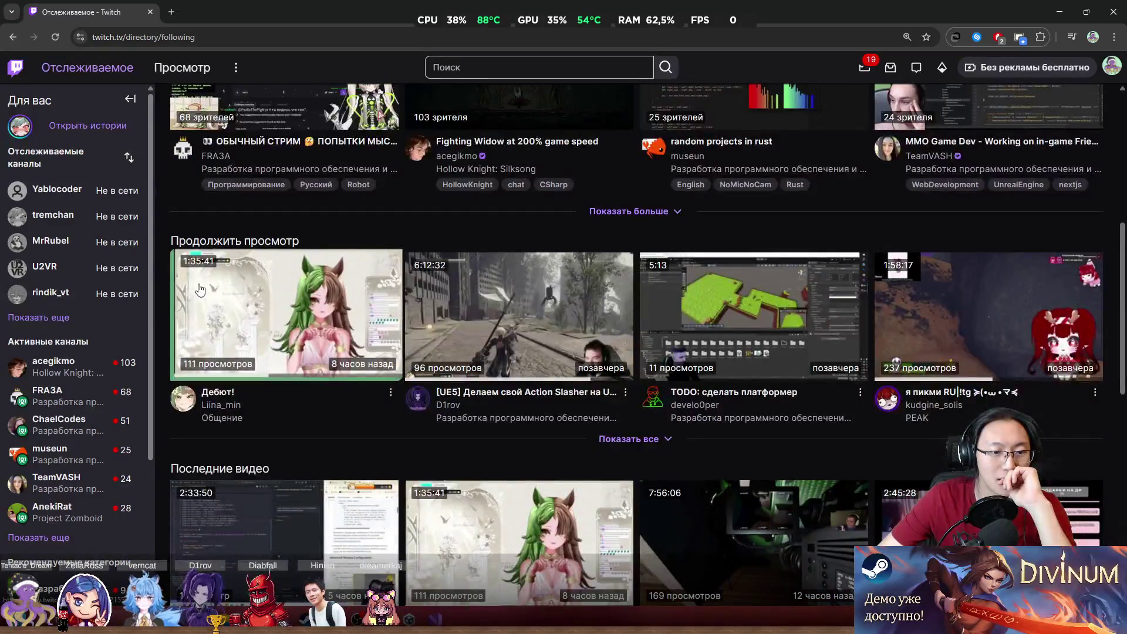
{"action": "scroll", "coordinate": [235, 305], "scroll_direction": "up", "scroll_amount": 5}
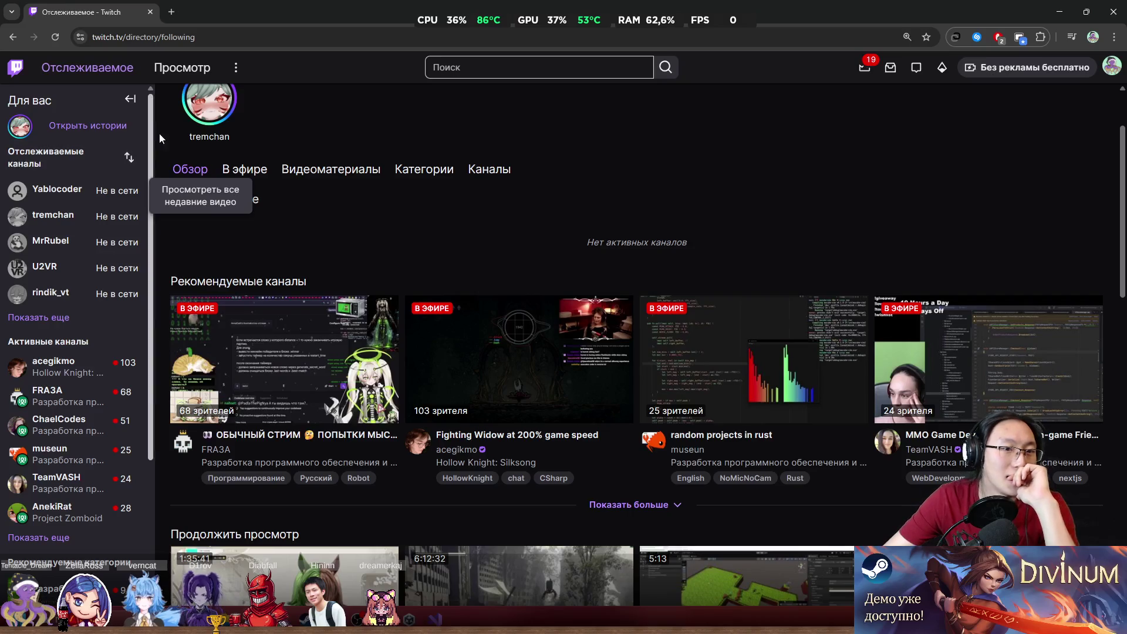
{"action": "scroll", "coordinate": [160, 133], "scroll_direction": "up", "scroll_amount": 2}
- From Browse, open Software and Game Development and switch to the machine-learning stream's new tab
{"action": "left_click", "coordinate": [183, 68]}
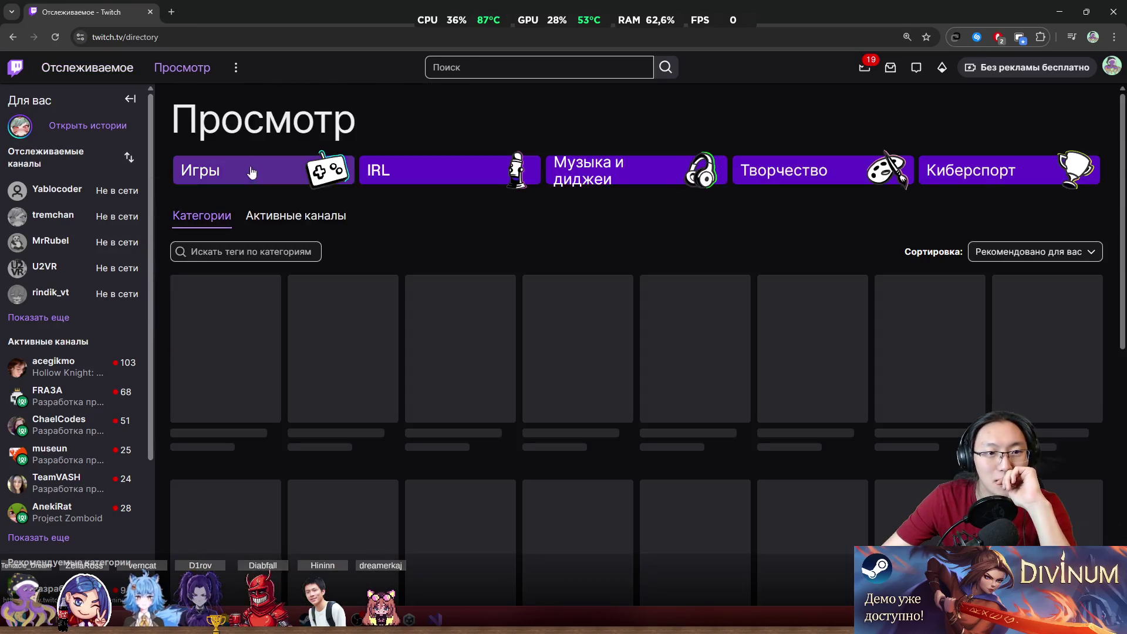
{"action": "left_click", "coordinate": [236, 337]}
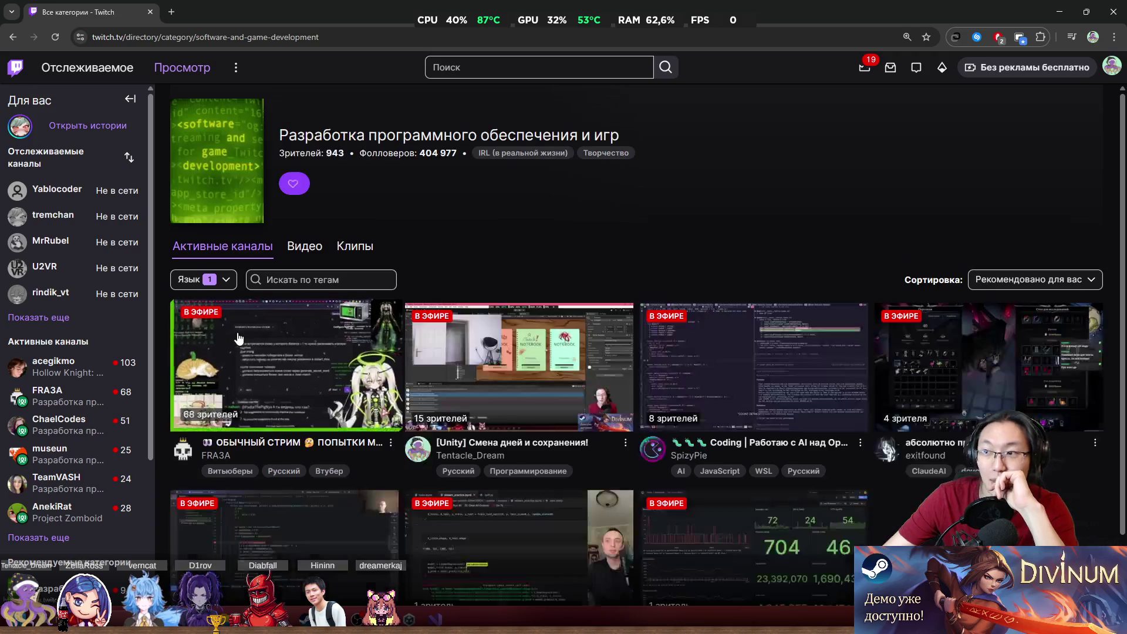
{"action": "scroll", "coordinate": [575, 242], "scroll_direction": "down", "scroll_amount": 1}
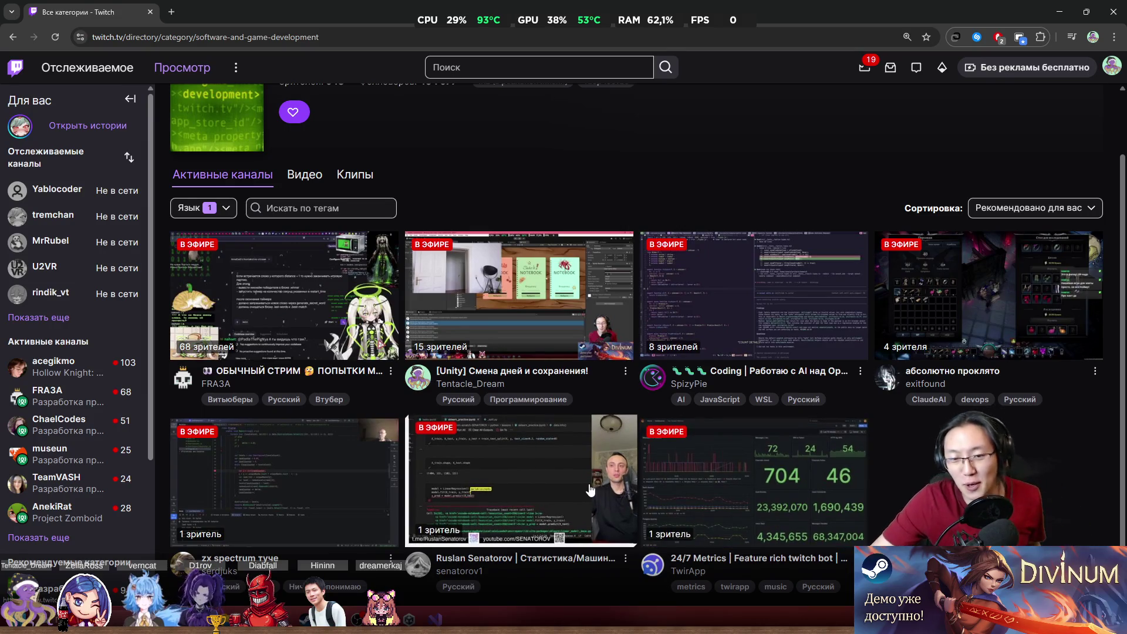
{"action": "key", "text": "ctrl+Tab"}
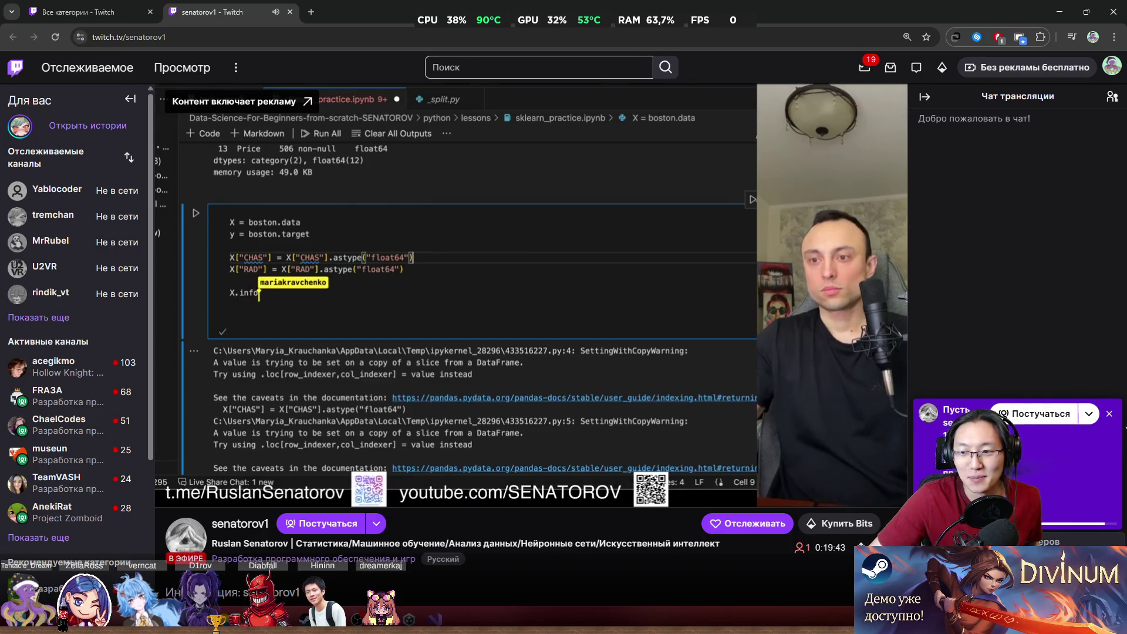
- Close the 'Постучаться' pop-up and lower the stream volume from 33 % to about 4 %
{"action": "left_click", "coordinate": [1108, 415]}
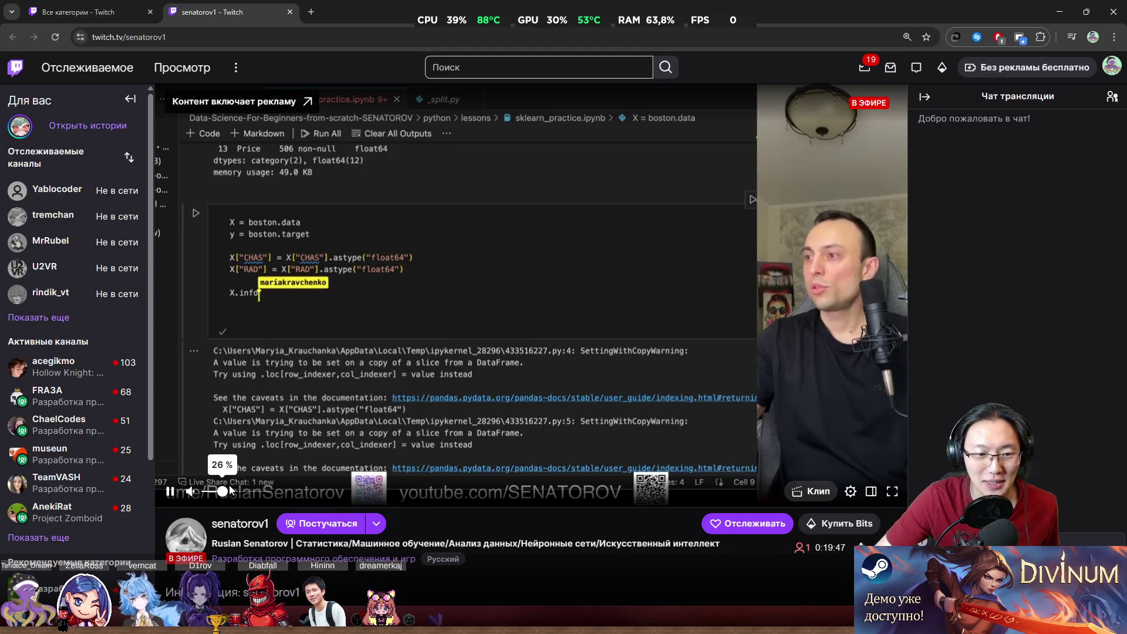
{"action": "left_click_drag", "start_coordinate": [225, 494], "coordinate": [207, 494]}
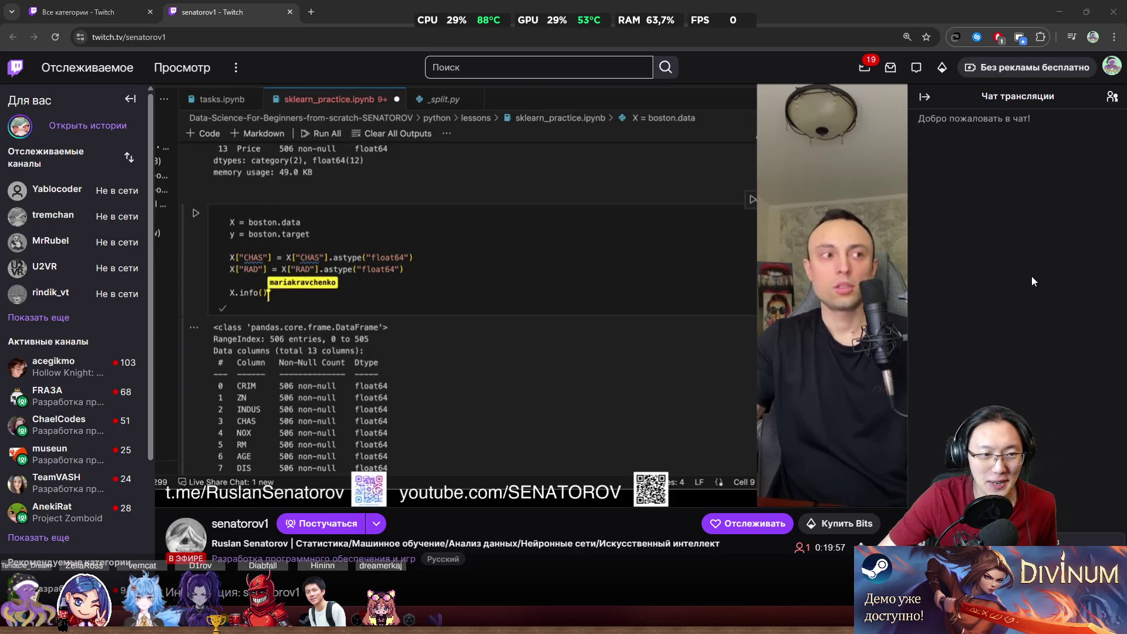
{"action": "mouse_move", "coordinate": [65, 401]}
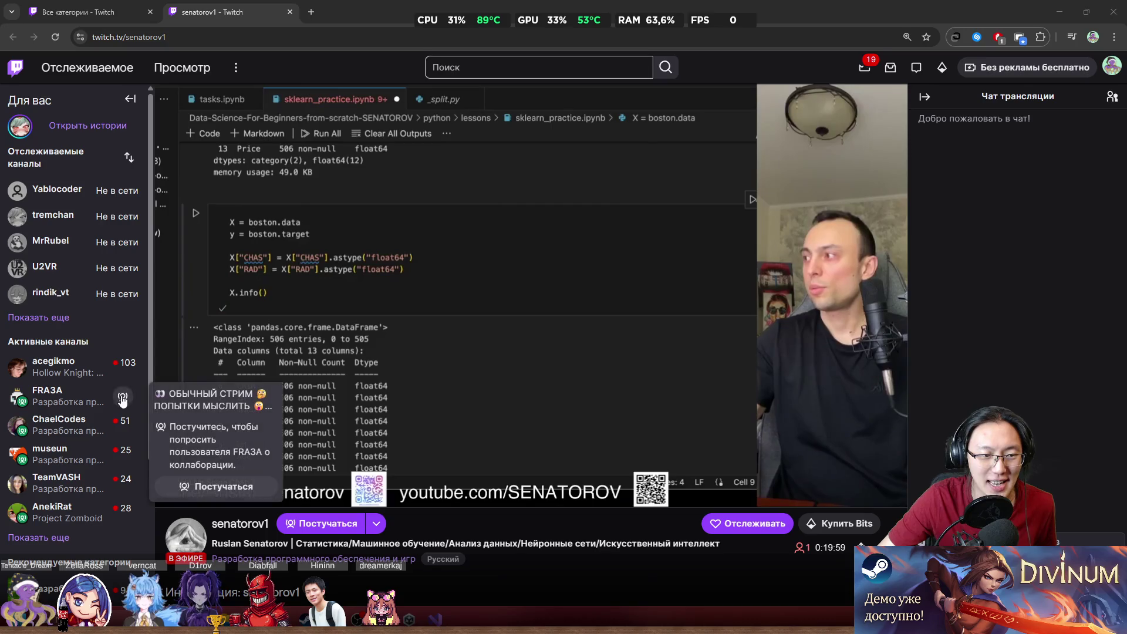
- Watch FRA3A's live VTuber coding stream with sound unmuted, then navigate back
{"action": "left_click", "coordinate": [64, 400]}
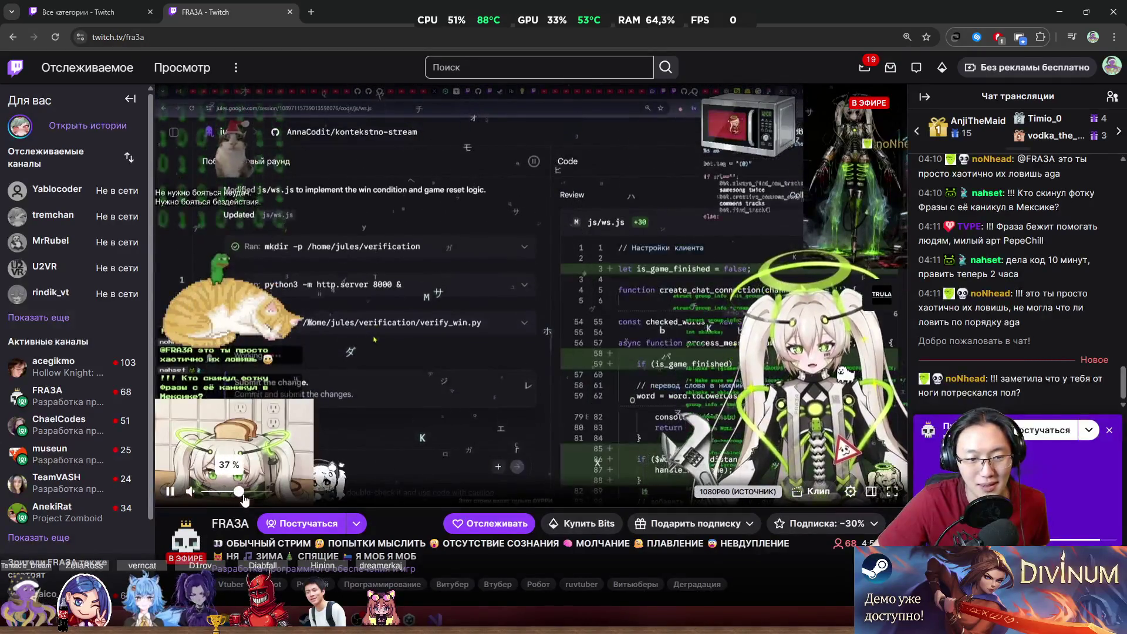
{"action": "left_click", "coordinate": [274, 491]}
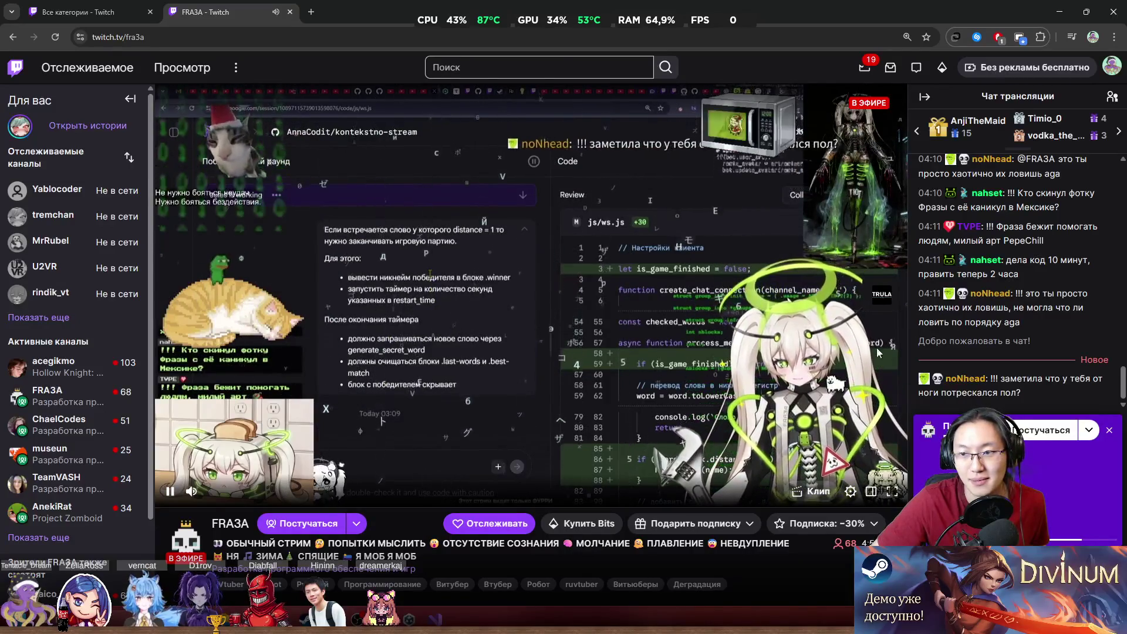
{"action": "scroll", "coordinate": [967, 325], "scroll_direction": "up", "scroll_amount": 3}
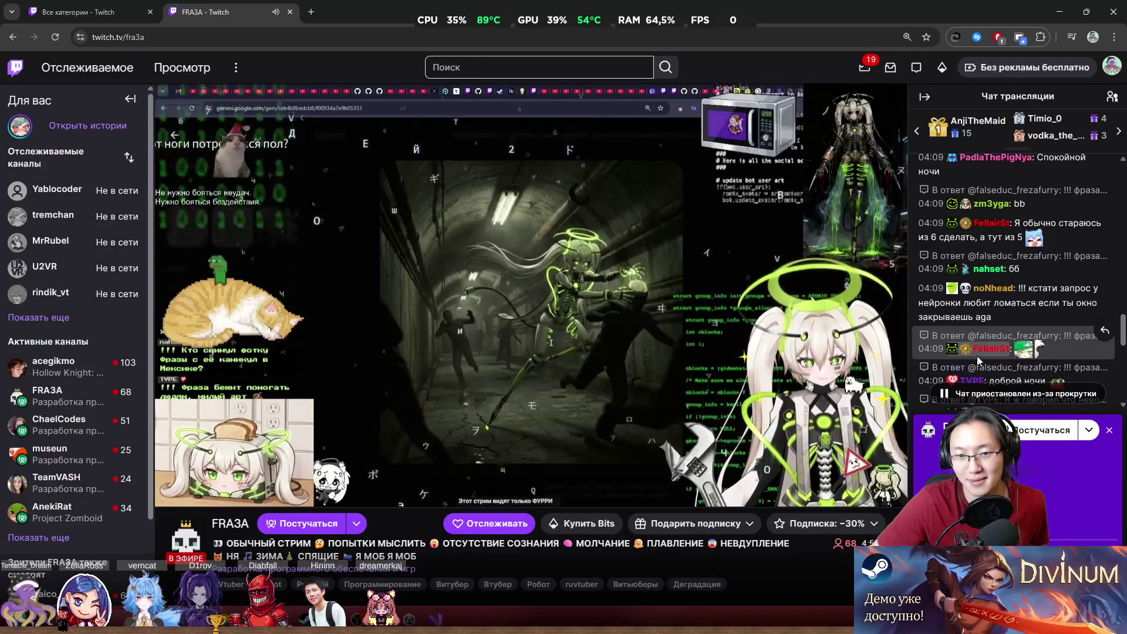
{"action": "mouse_move", "coordinate": [202, 496]}
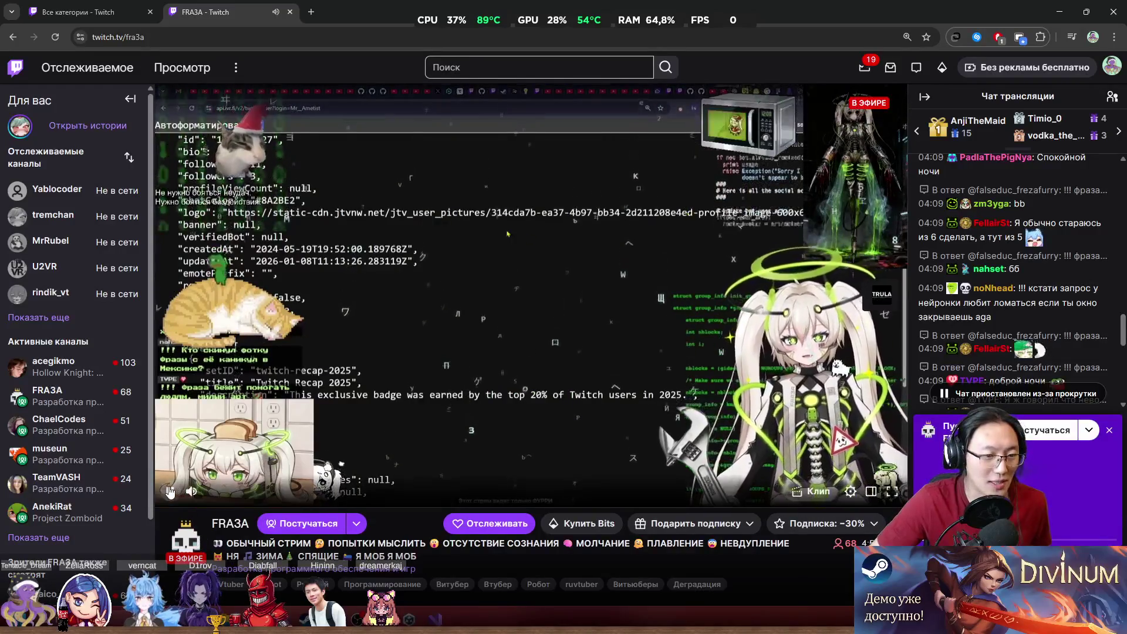
{"action": "mouse_move", "coordinate": [91, 416]}
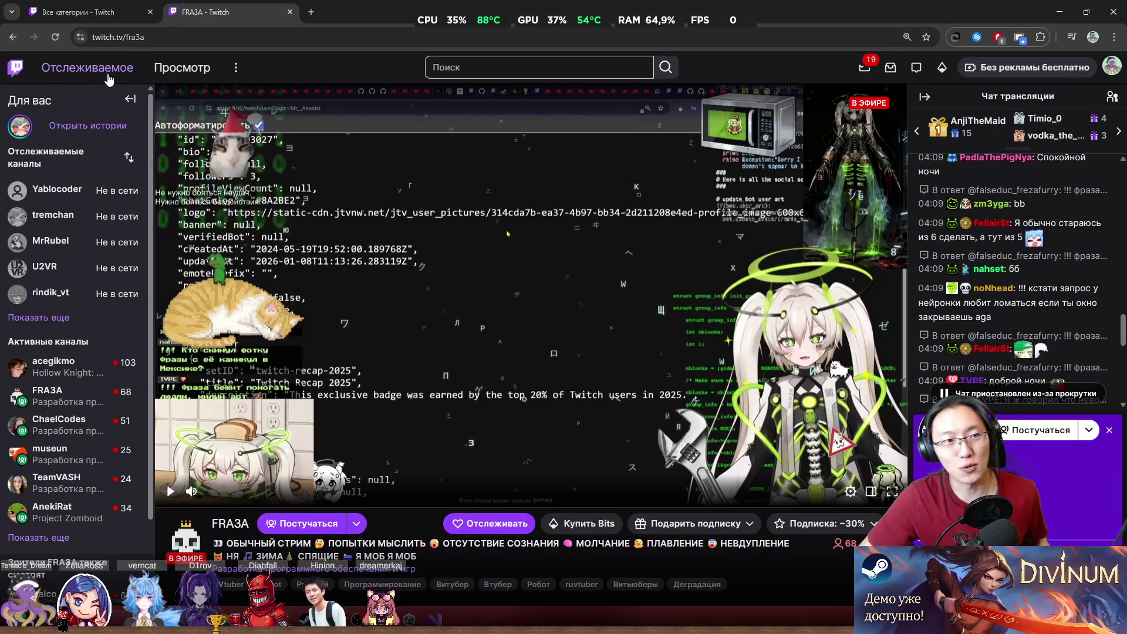
{"action": "key", "text": "alt+Left"}
- Switch back to the Software and Game Development category tab
{"action": "left_click", "coordinate": [290, 11]}
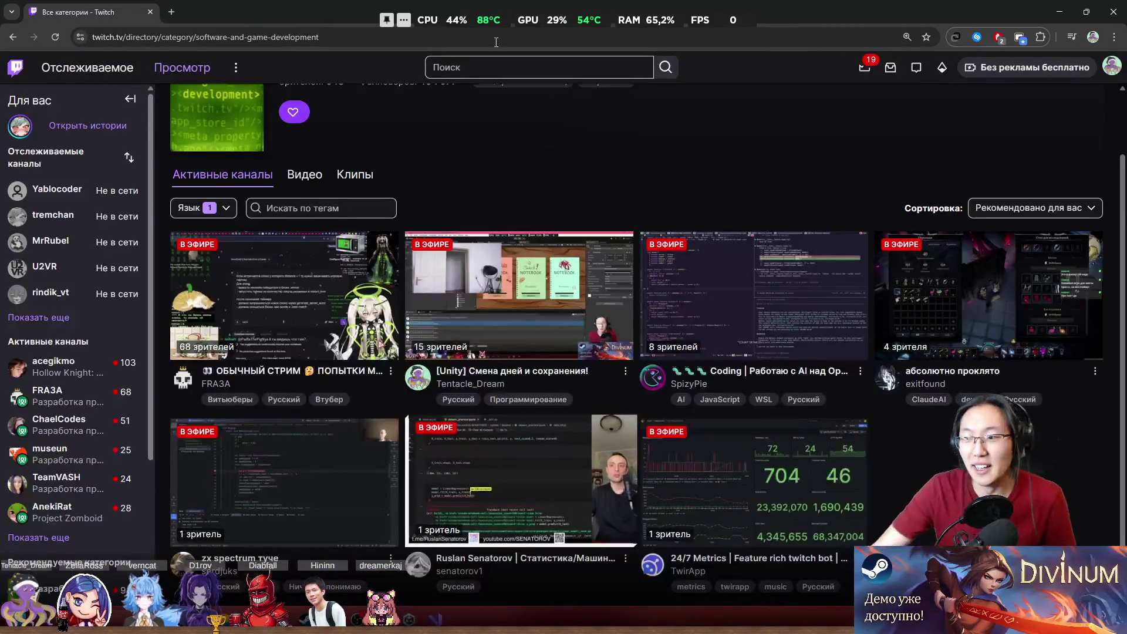